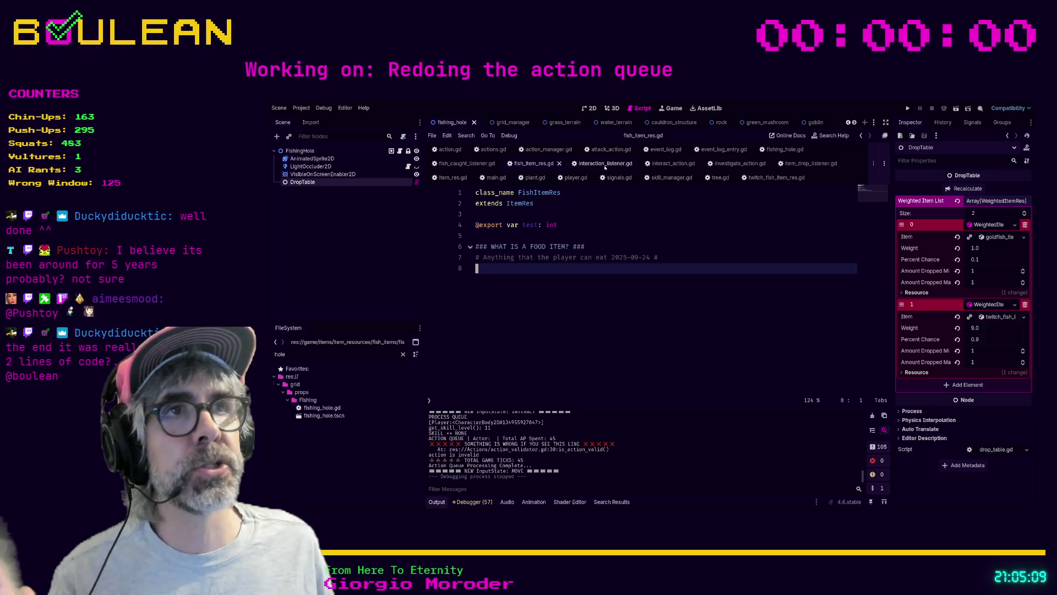
- Look through interaction_listener.gd, fish_item_res.gd, interact_action.gd and twitch_fish_item_res.gd
click(605, 164)
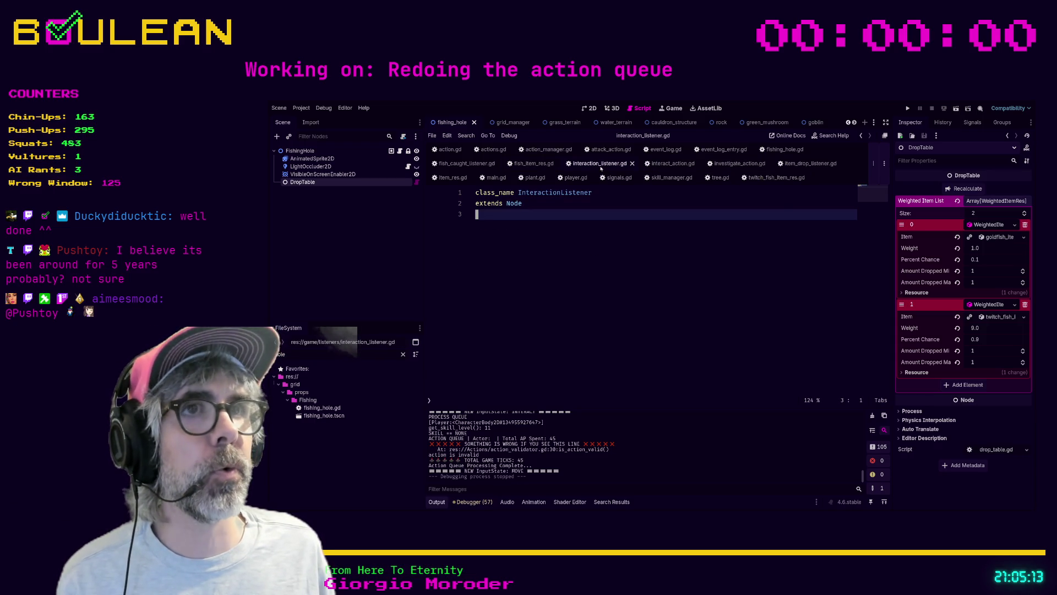
click(530, 165)
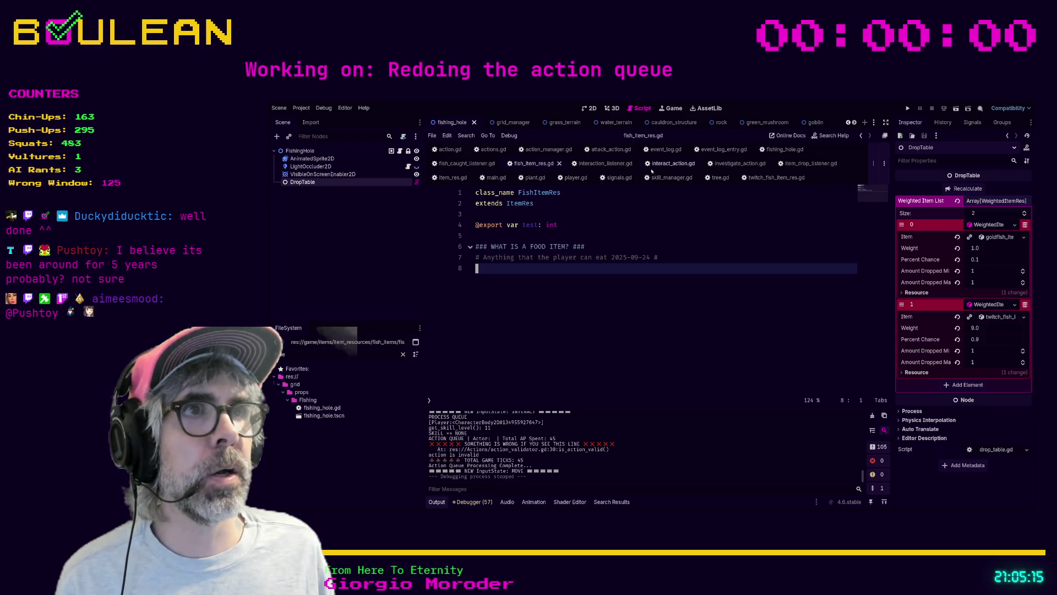
click(667, 164)
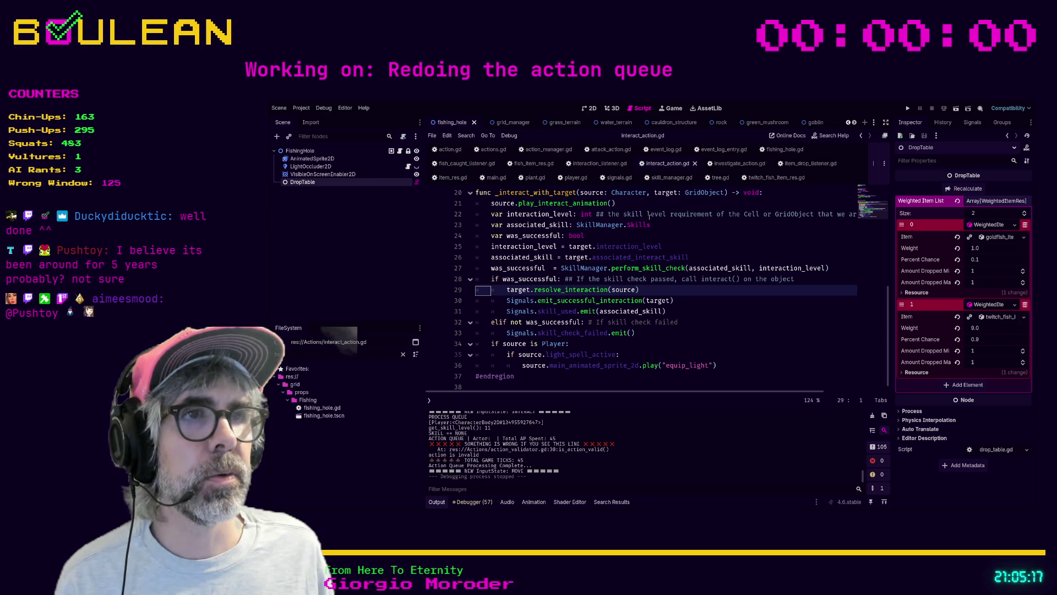
click(676, 302)
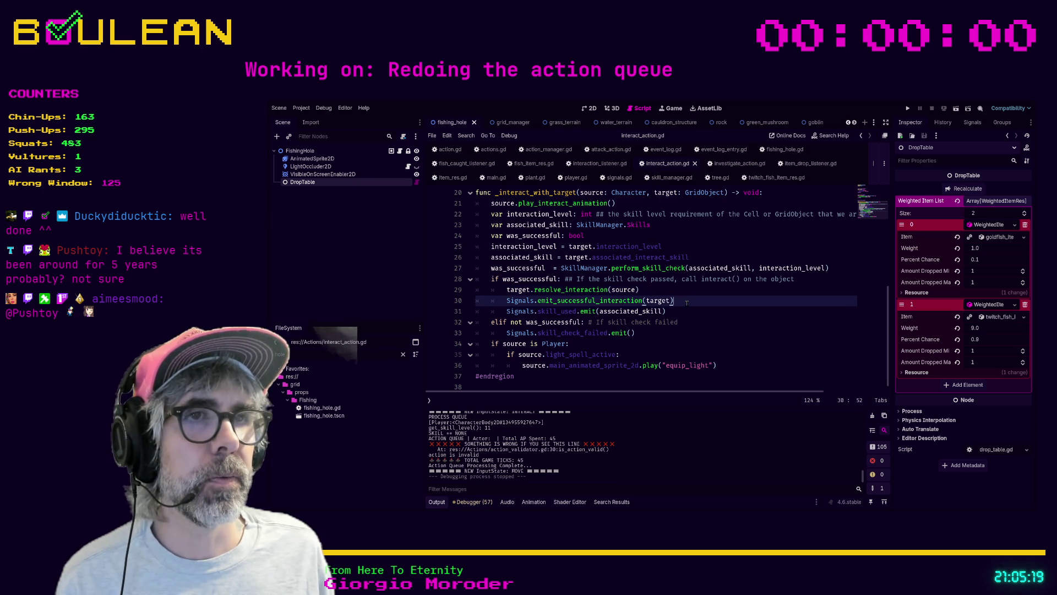
click(759, 178)
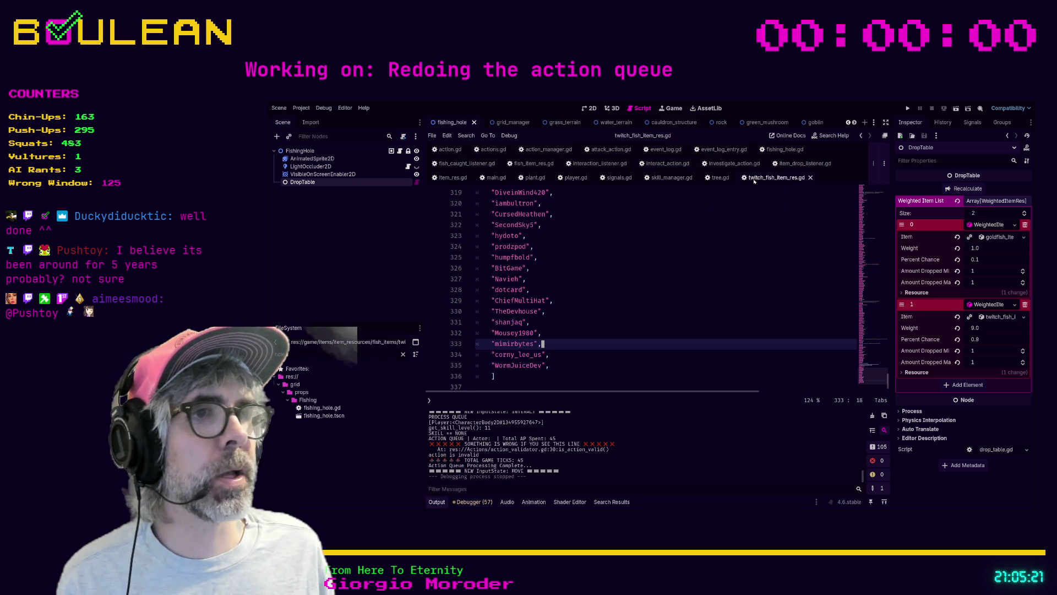
- Delete the commented-out lines 19–21 from item_drop_listener.gd's TwitchFishItemRes branch
click(804, 163)
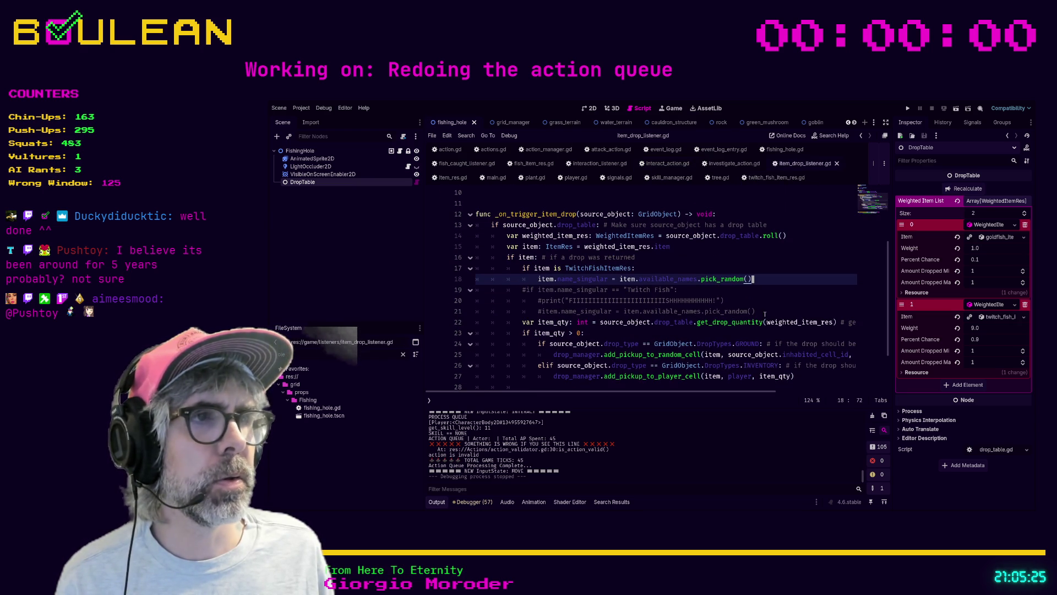
click(765, 312)
key(shift+Home)
key(shift+Home)
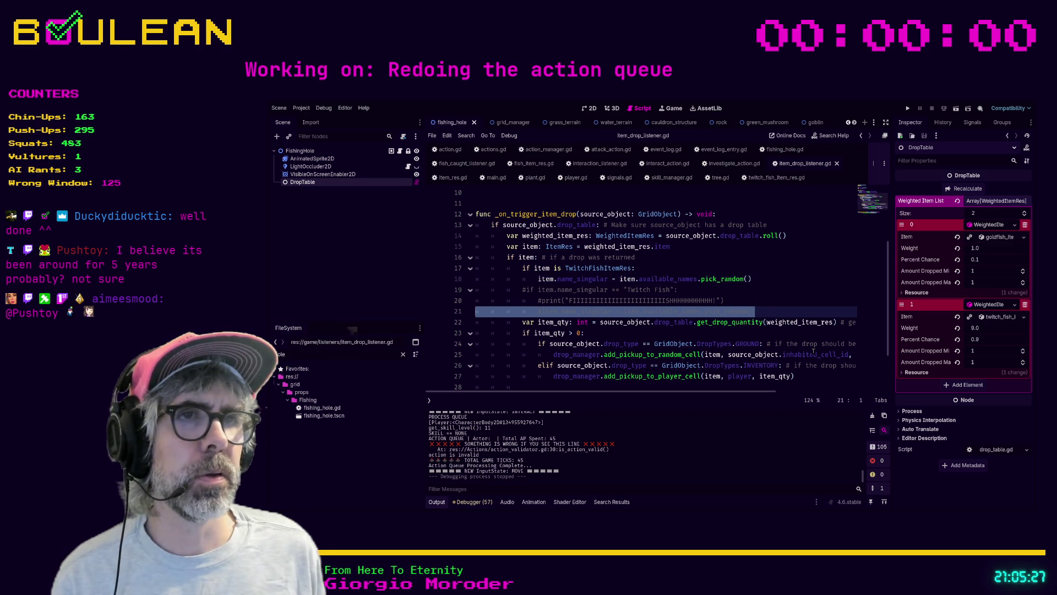
key(shift+Up)
key(shift+Up)
key(shift+Up)
key(shift+End)
key(BackSpace)
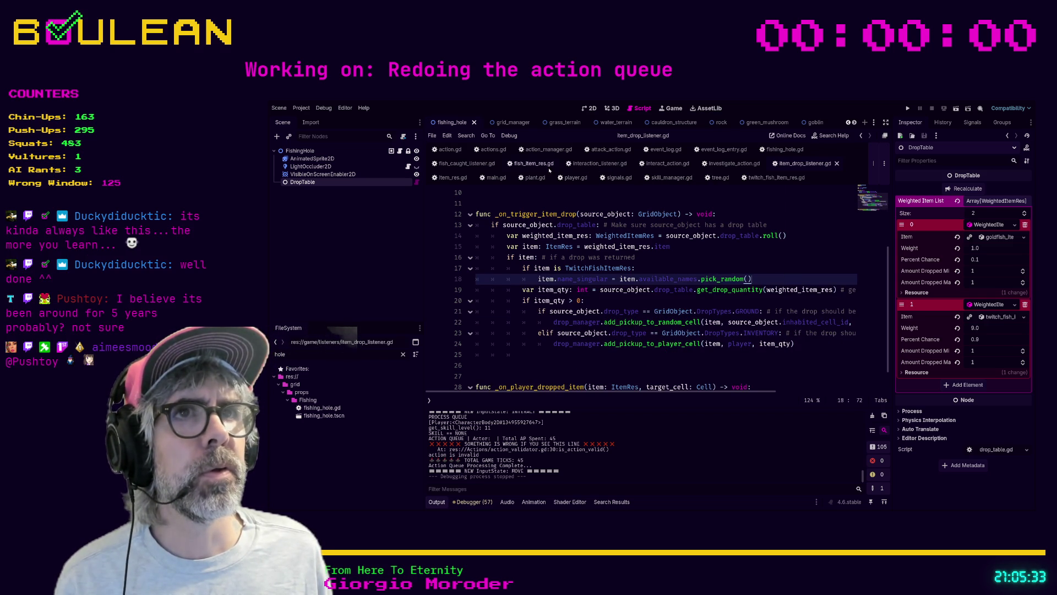
- Comment out lines 350–351 of fish_caught_listener.gd, save it, and run the game
click(467, 164)
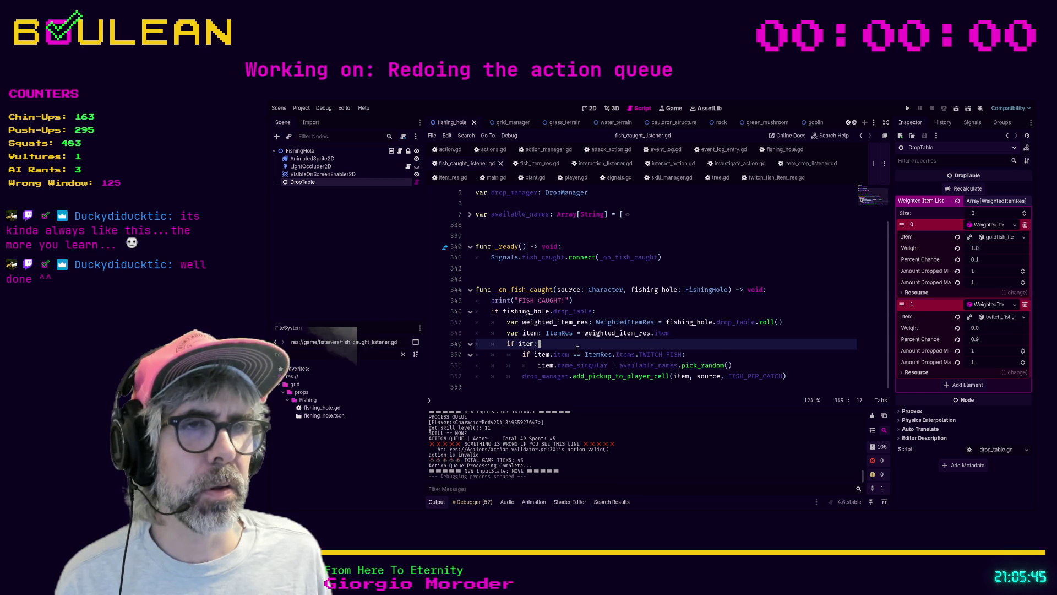
drag(745, 365, 463, 356)
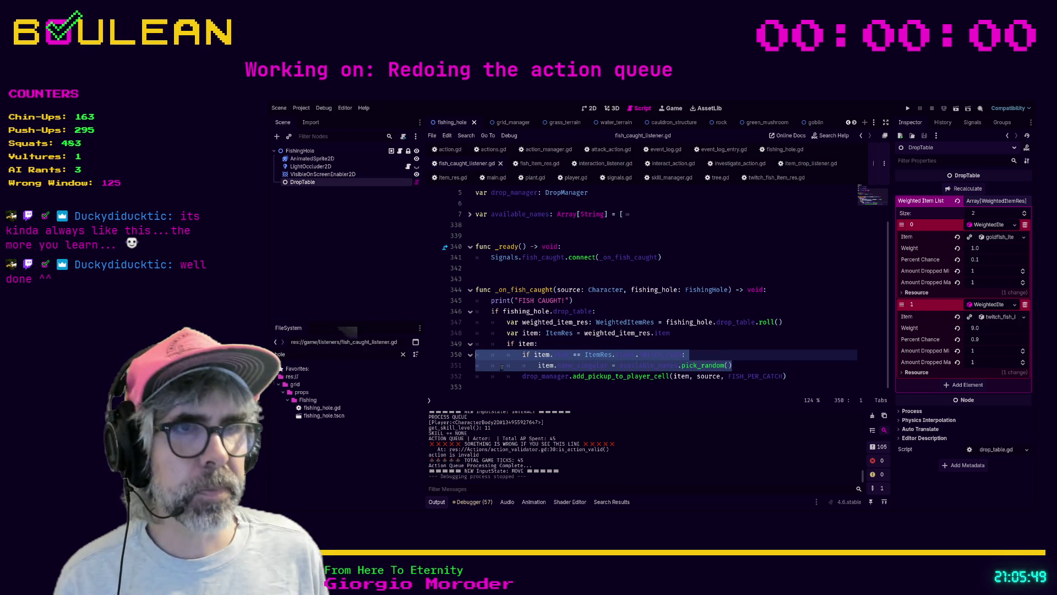
key(ctrl+k)
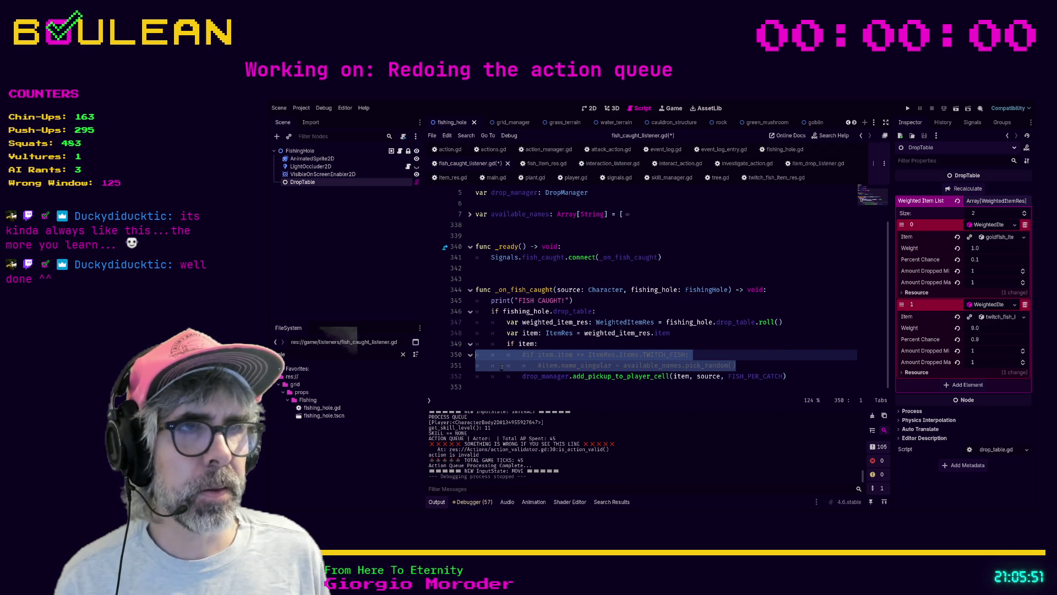
key(Escape)
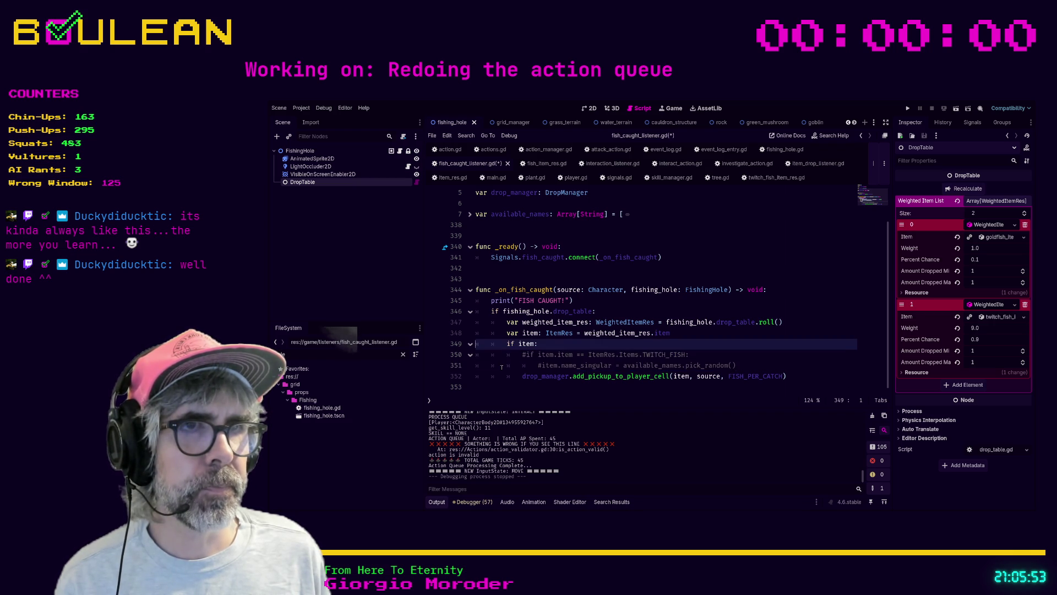
key(ctrl+s)
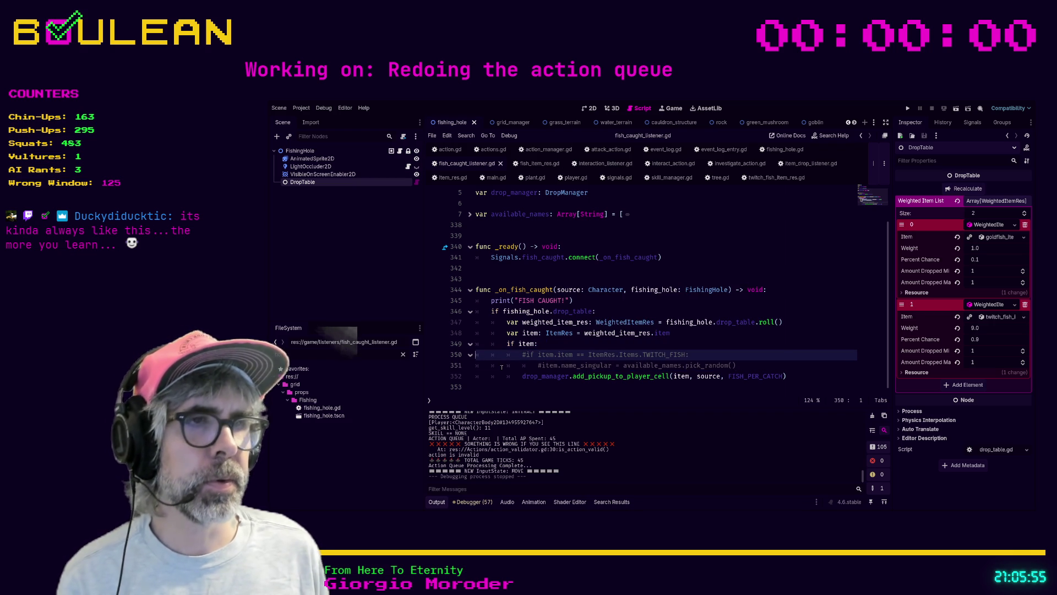
key(F5)
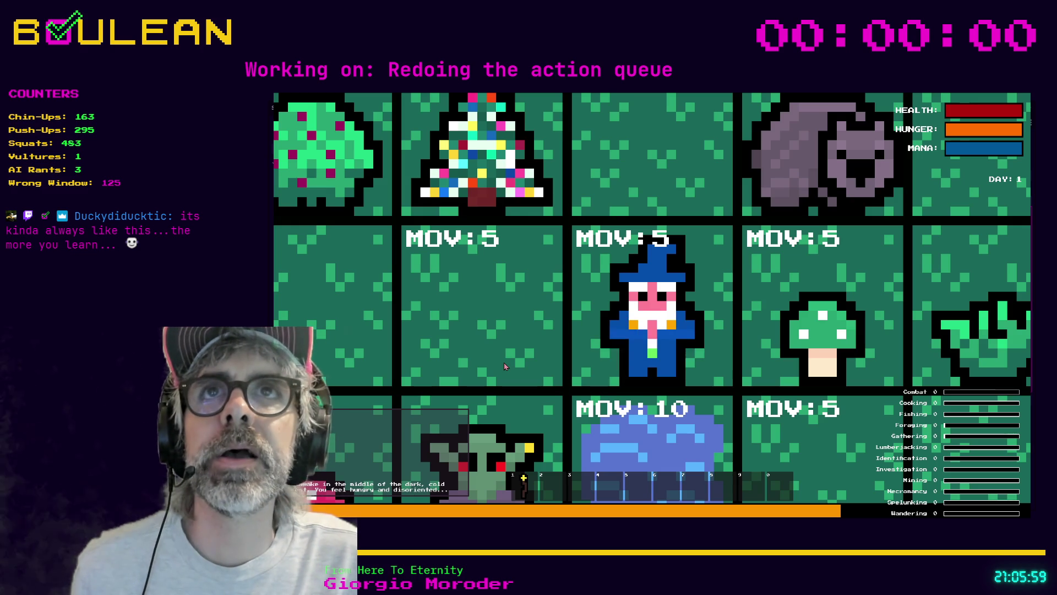
- Zoom out, fish at the adjacent Fishing Hole, then move the wizard one tile west
scroll(505, 366, down, 3)
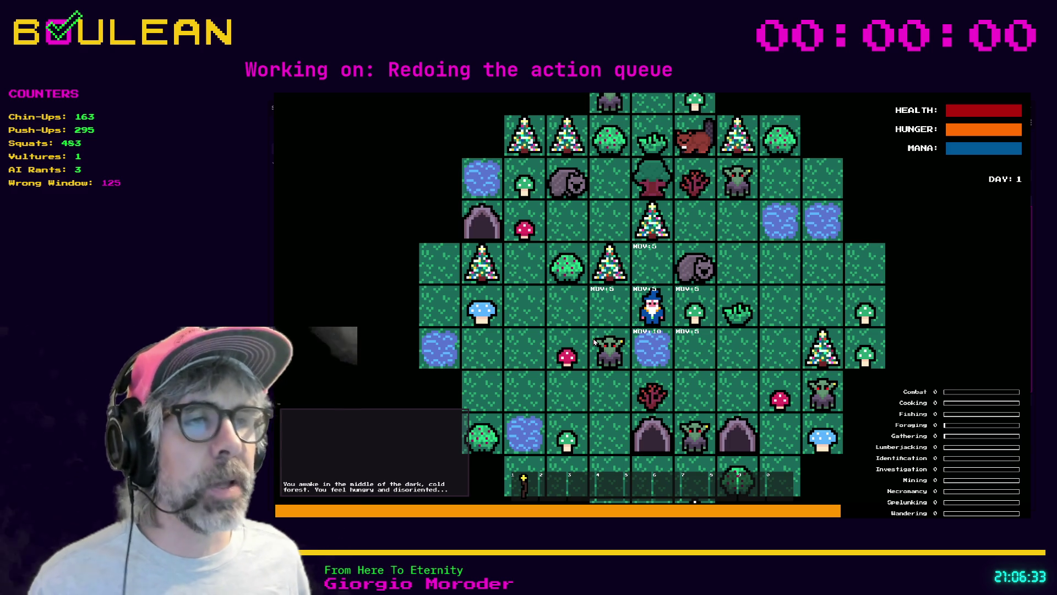
key(i)
key(Down)
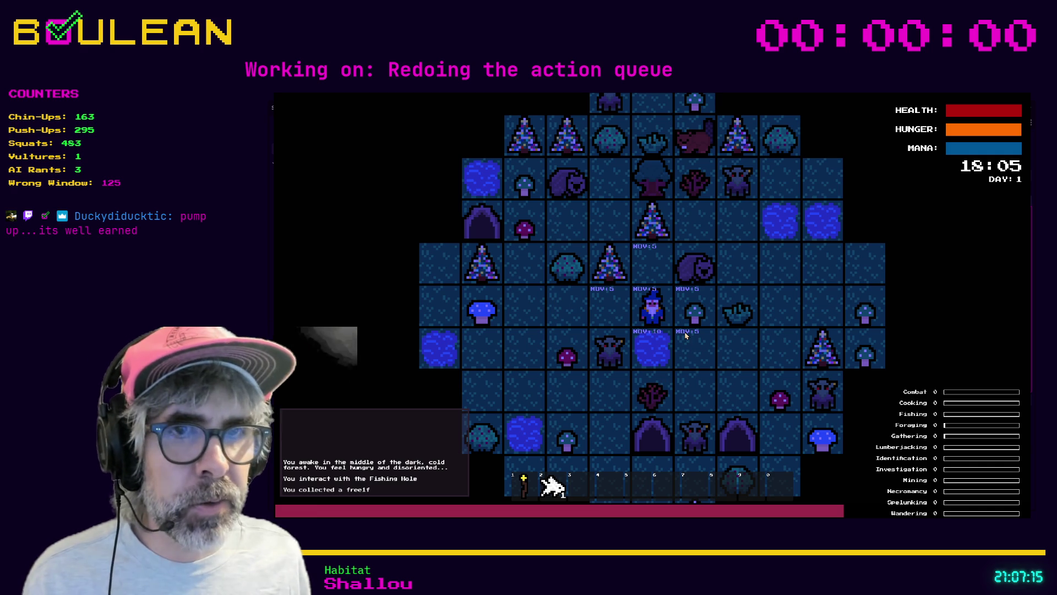
key(Left)
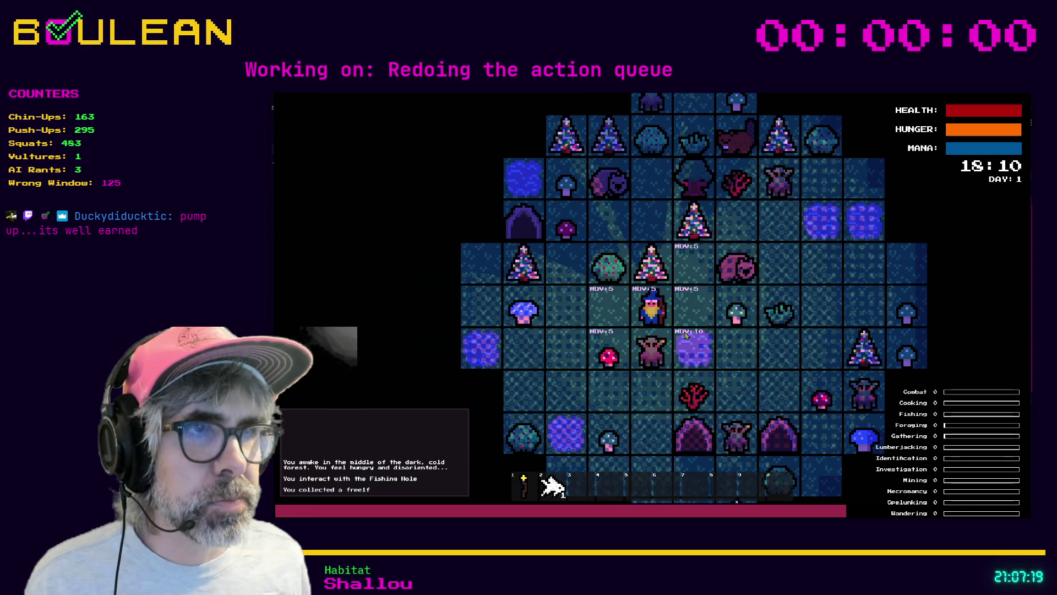
- Craft a Camp Fire and place it to the right of the wizard
key(c)
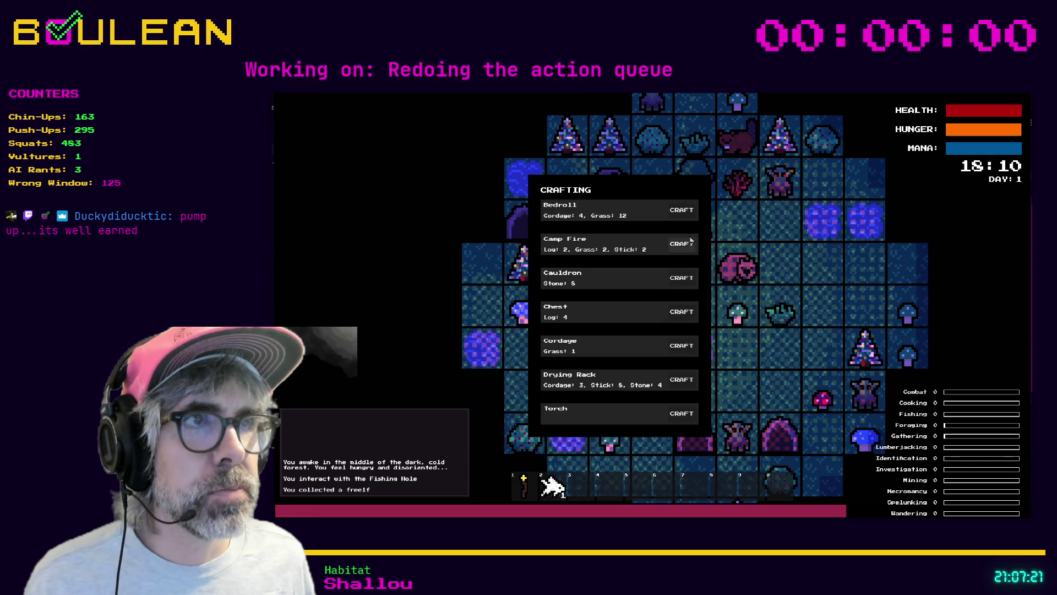
click(683, 245)
key(Right)
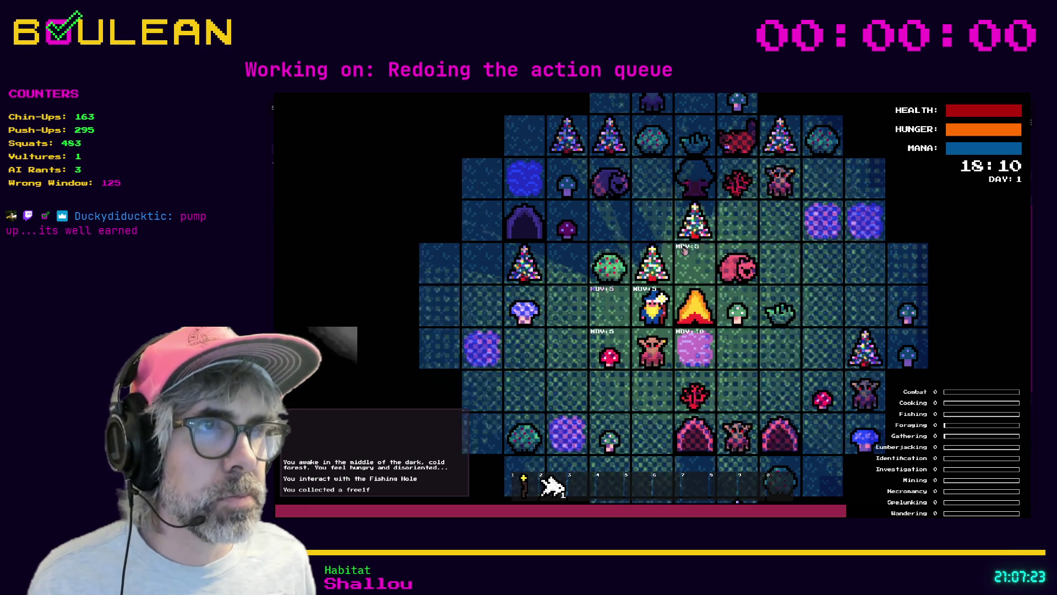
- Attack the Goblin below twice, then attack the Gravestone
key(Down)
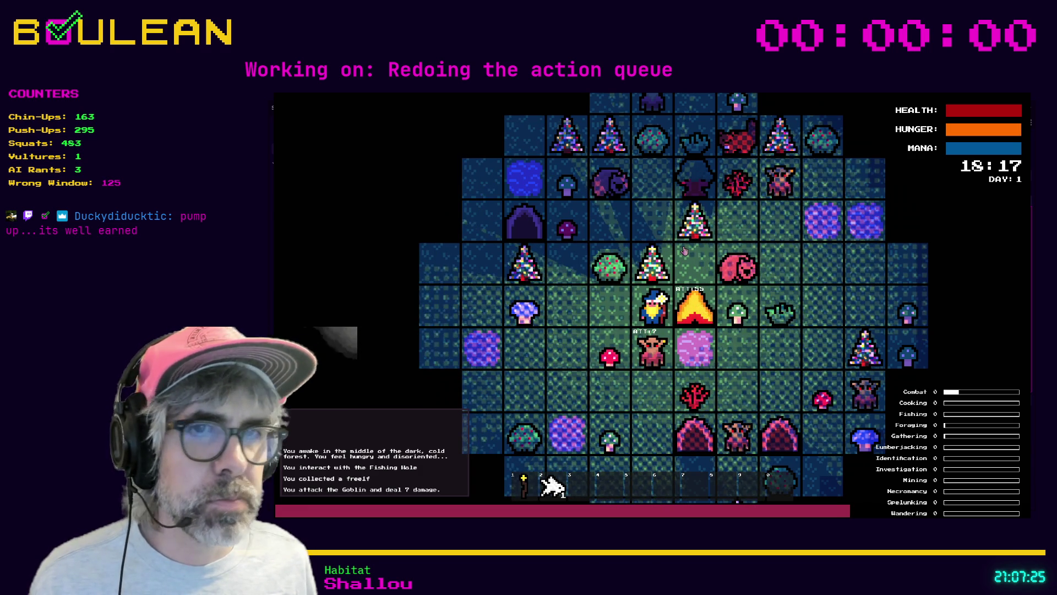
key(Down)
key(Down)
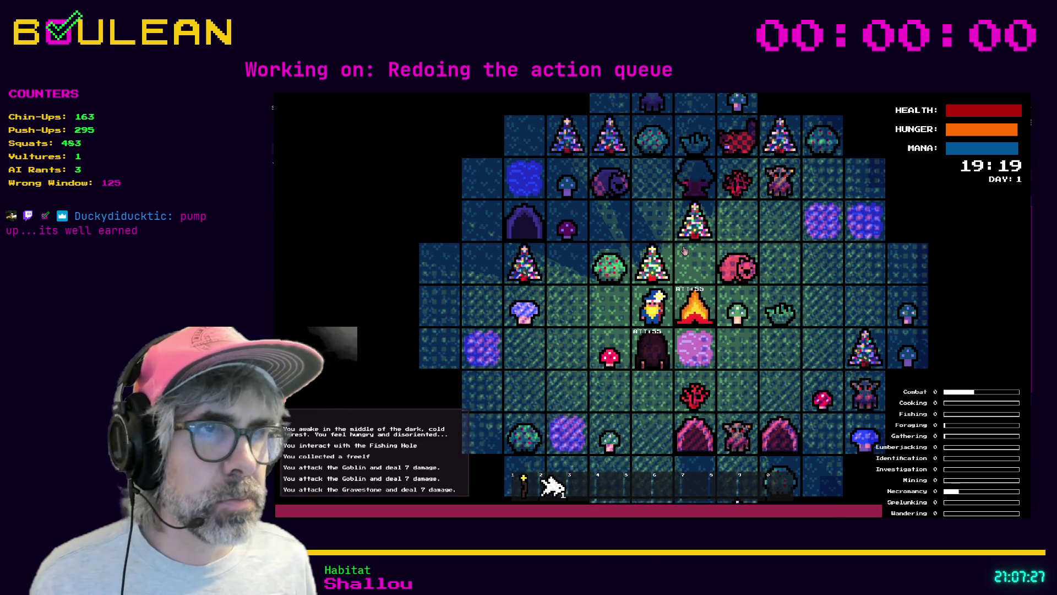
scroll(725, 340, up, 2)
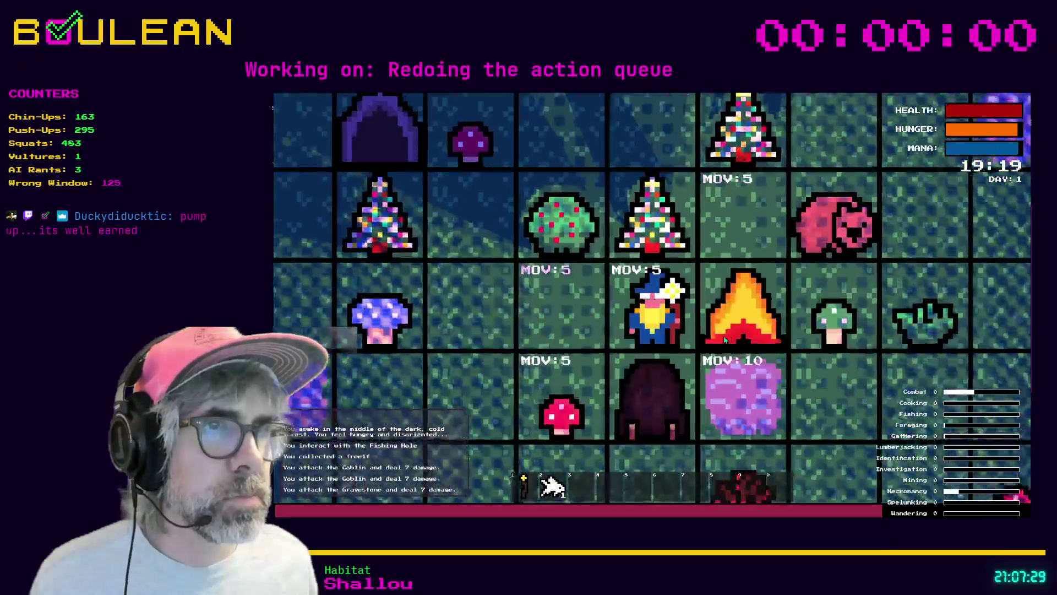
key(Down)
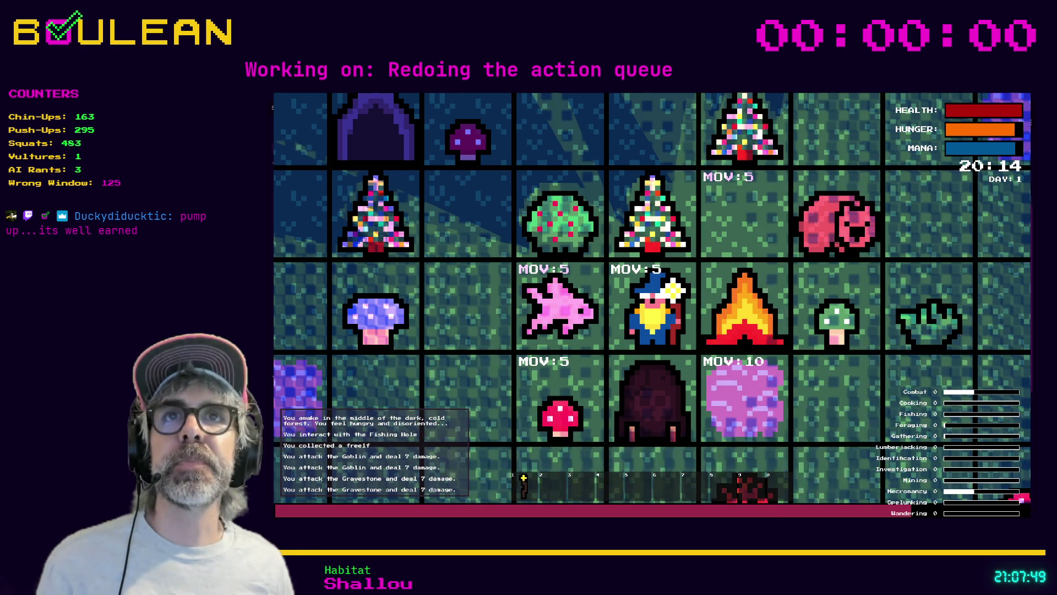
- Step onto the fish to collect it, return beside the gravestone and attack it
key(Left)
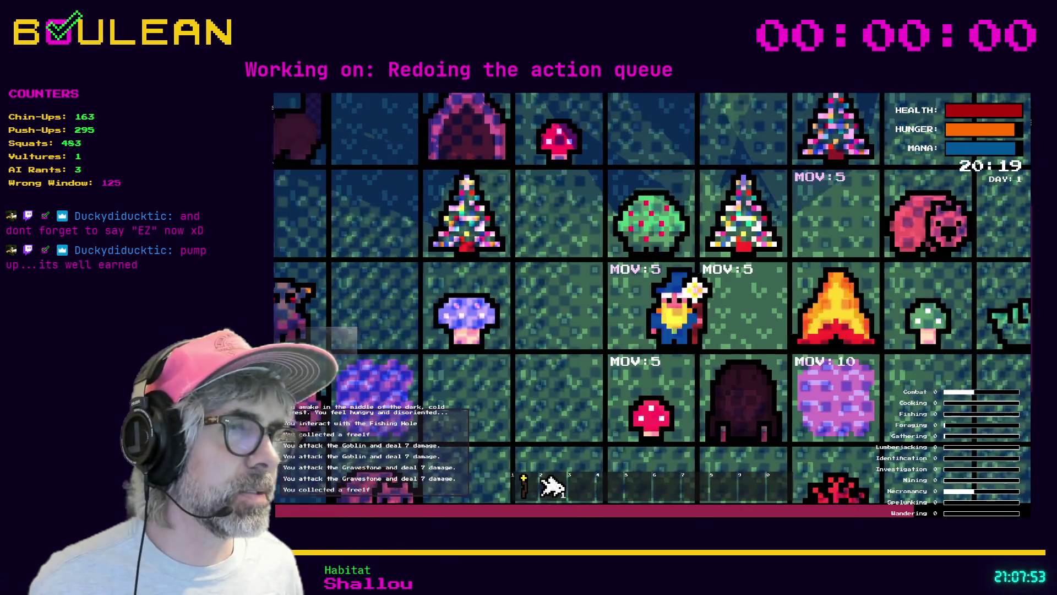
key(Right)
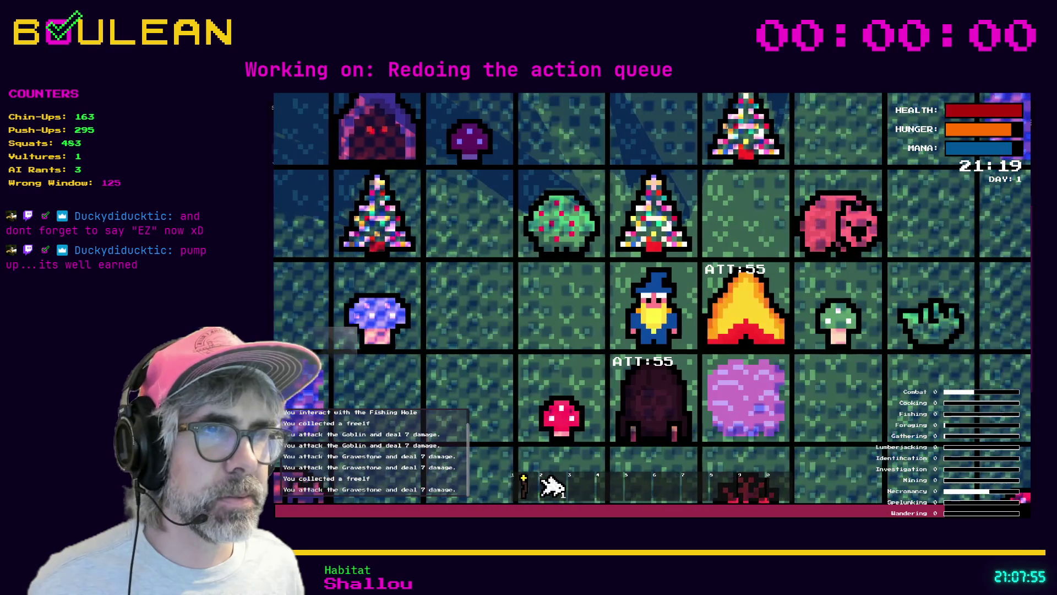
key(Down)
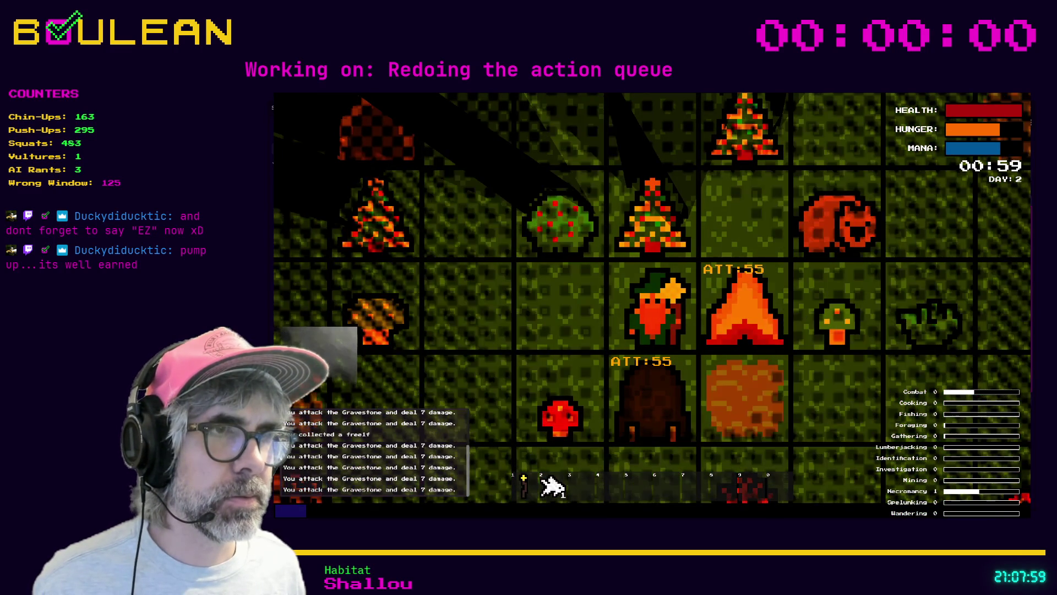
- Attack the gravestone again while goldfish keep landing from the fishing hole
key(Down)
key(Down)
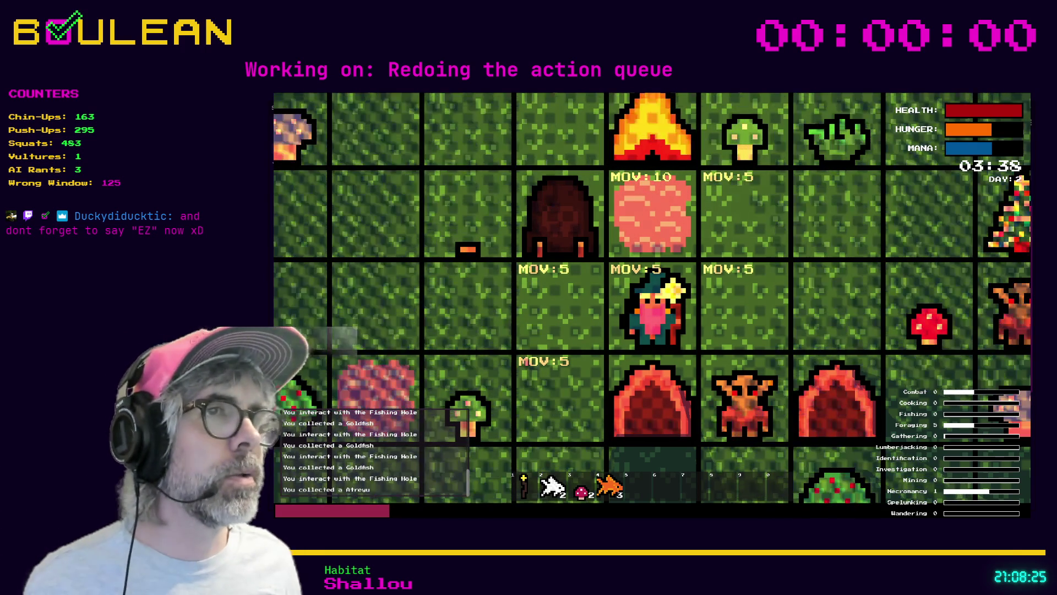
- Stop the game and delete the commented TWITCH_FISH lines under 'if item:' in fish_caught_listener.gd
key(F8)
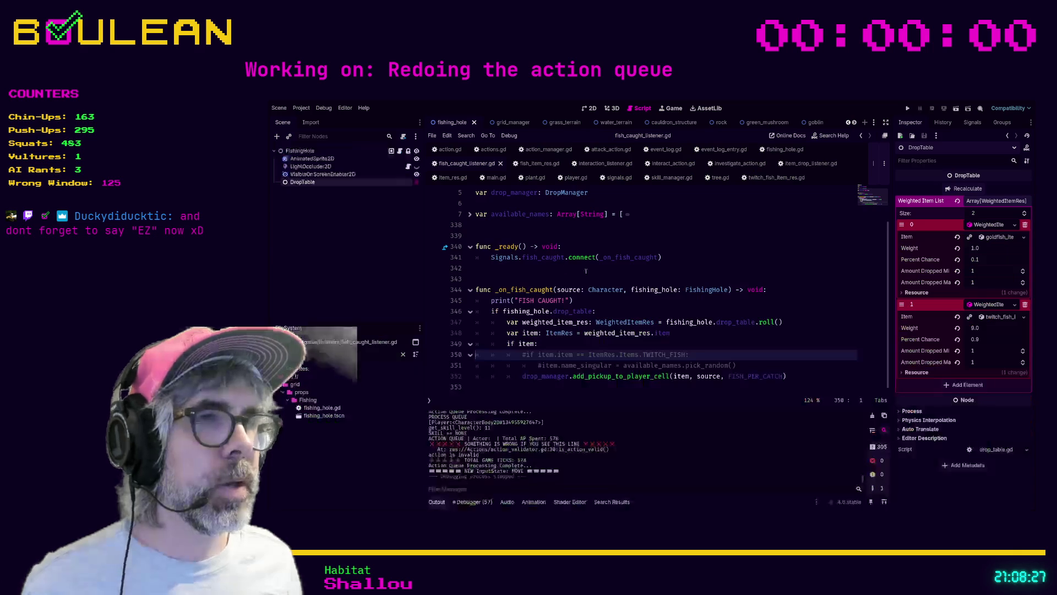
click(638, 343)
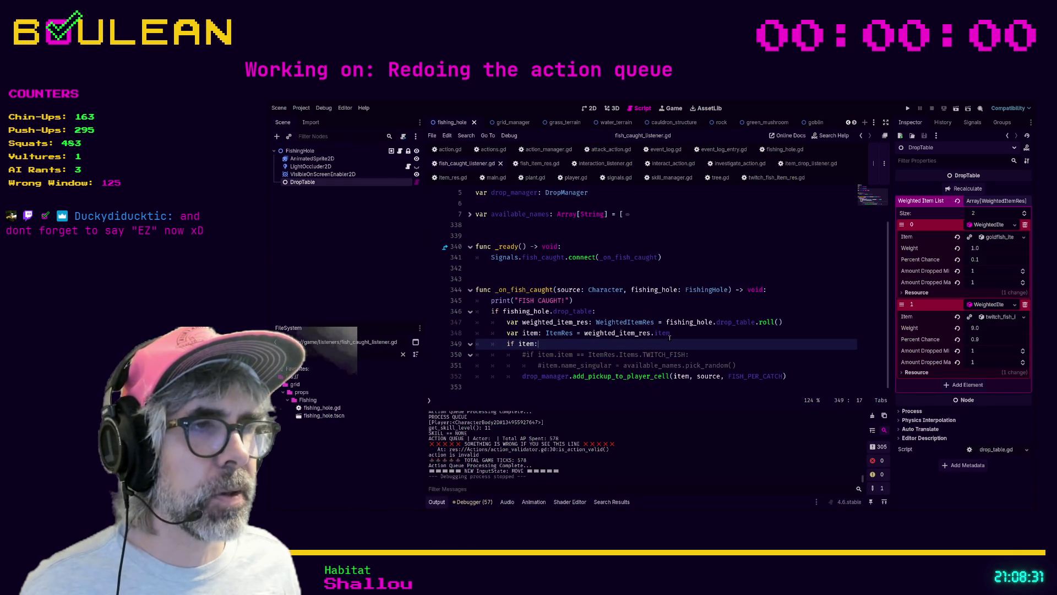
click(762, 366)
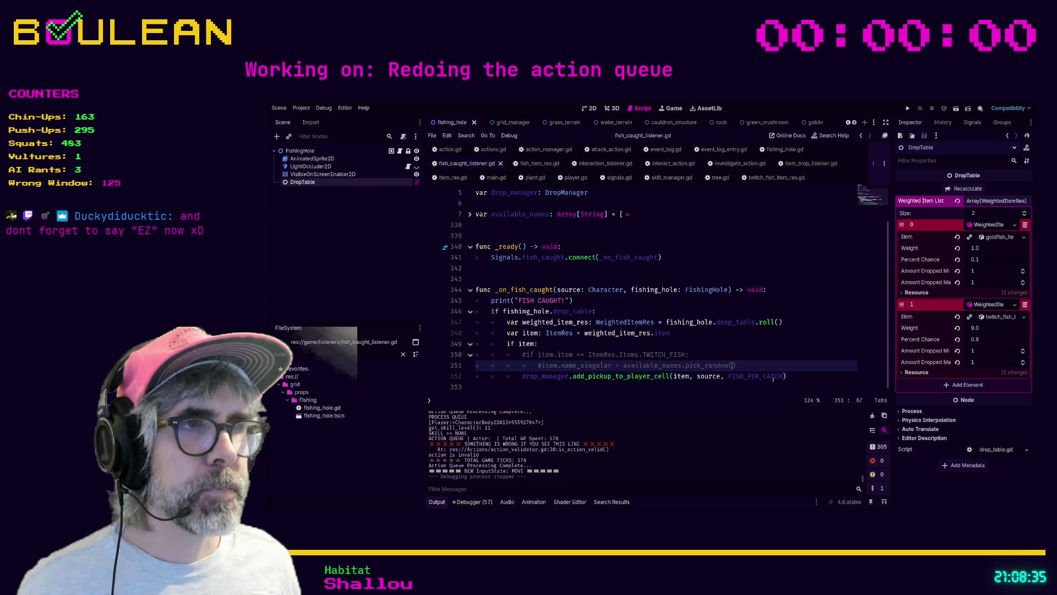
key(shift+Home)
key(BackSpace)
key(BackSpace)
key(BackSpace)
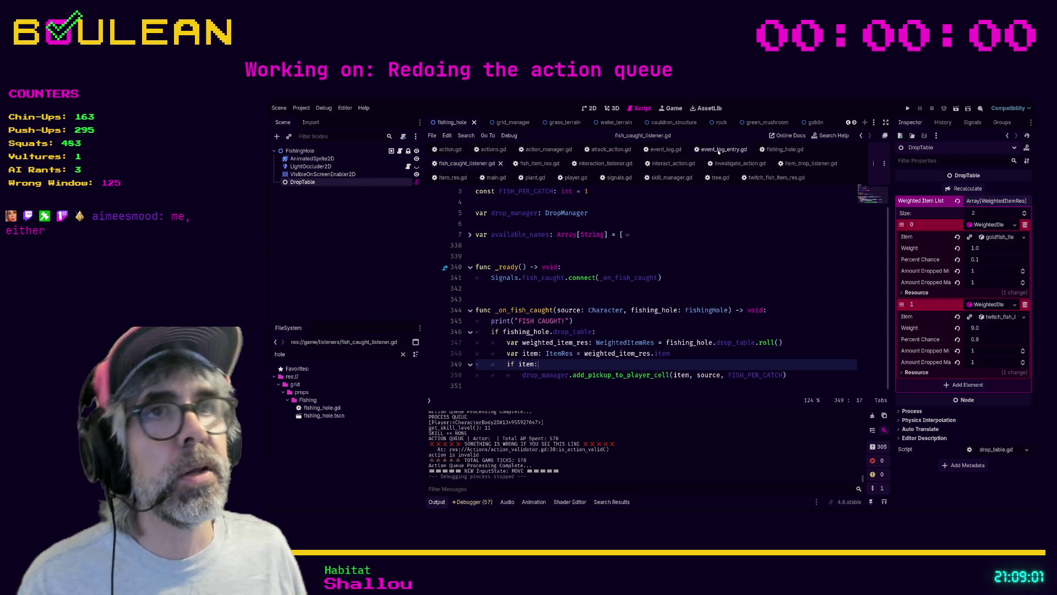
- Delete the two extra blank lines after the attack handler in event_log.gd
click(667, 149)
key(BackSpace)
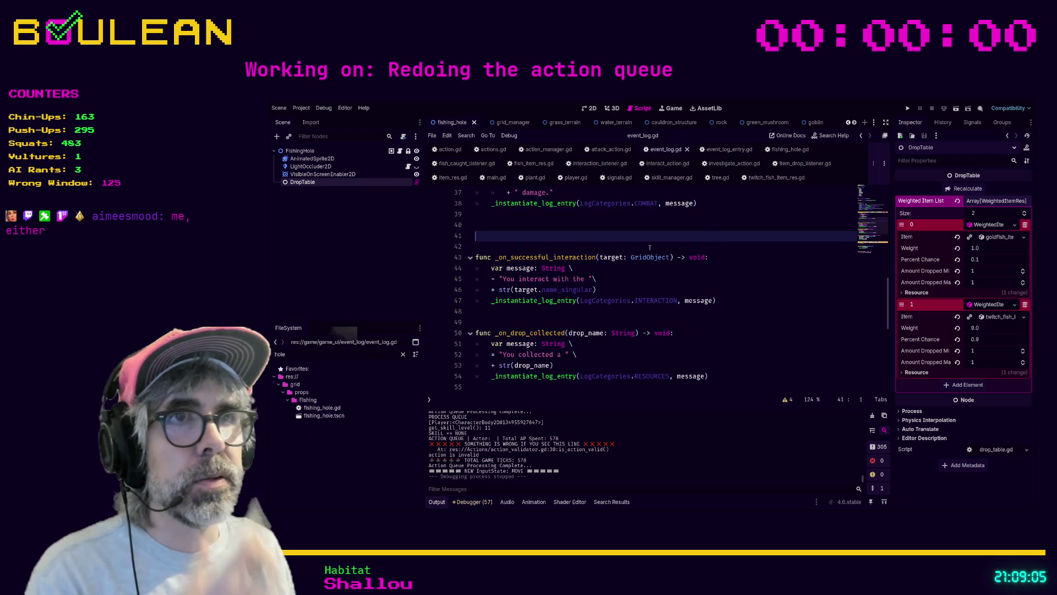
key(Delete)
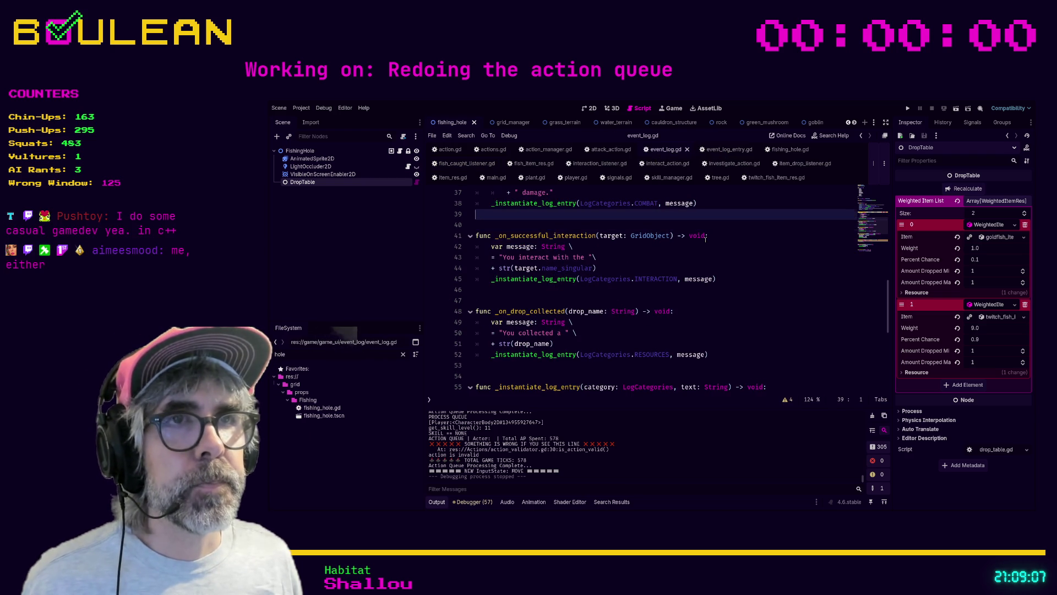
scroll(609, 267, down, 1)
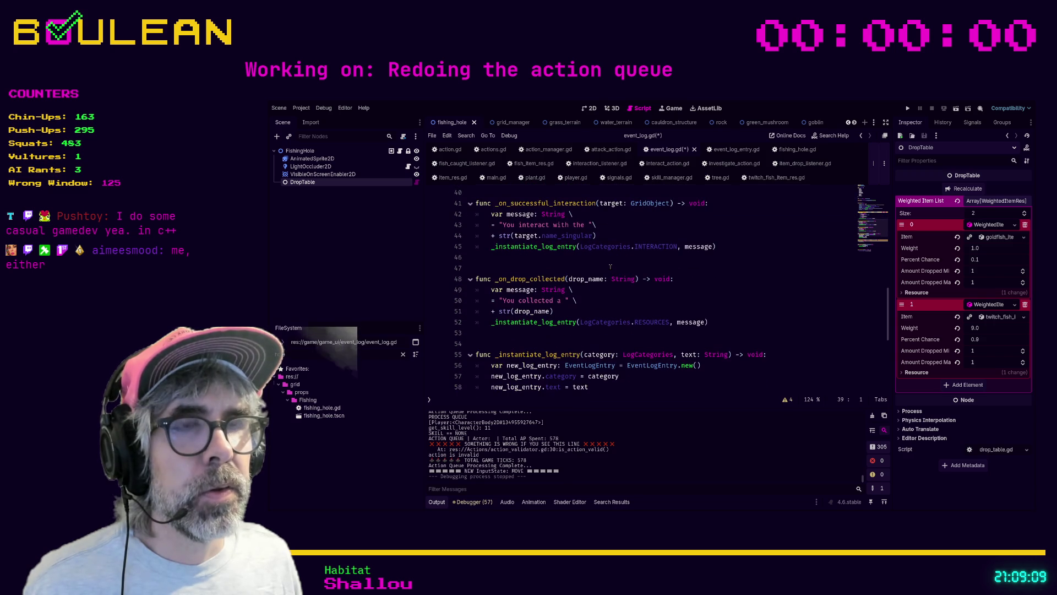
scroll(607, 261, up, 4)
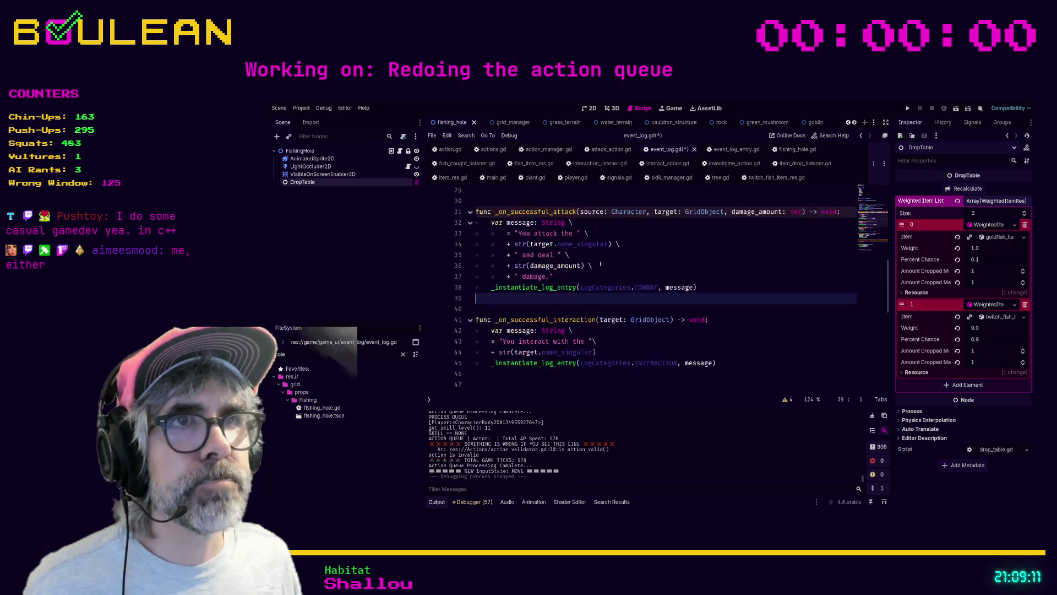
scroll(526, 226, up, 2)
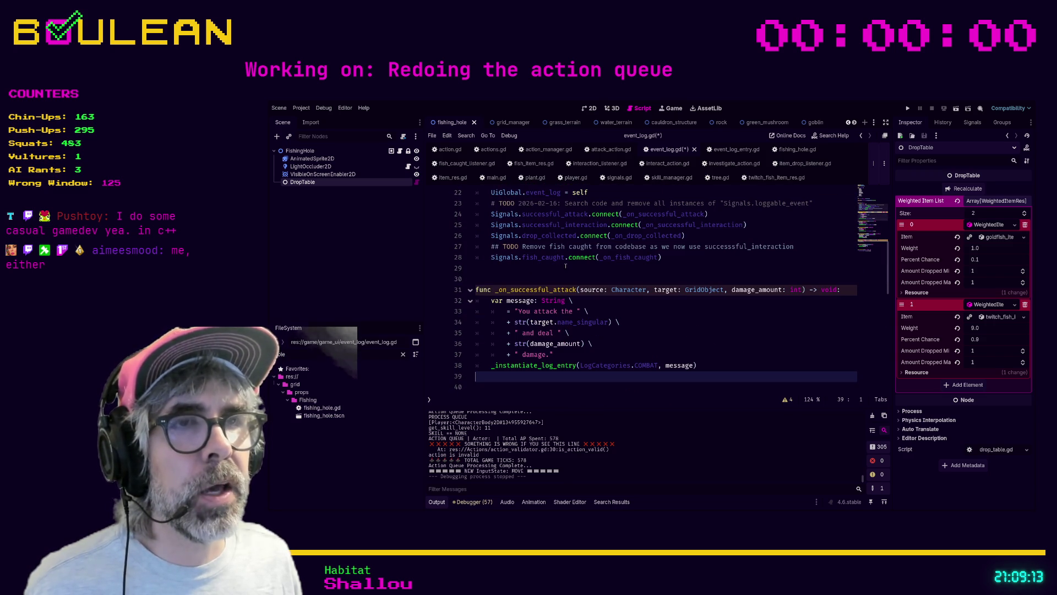
scroll(601, 283, down, 2)
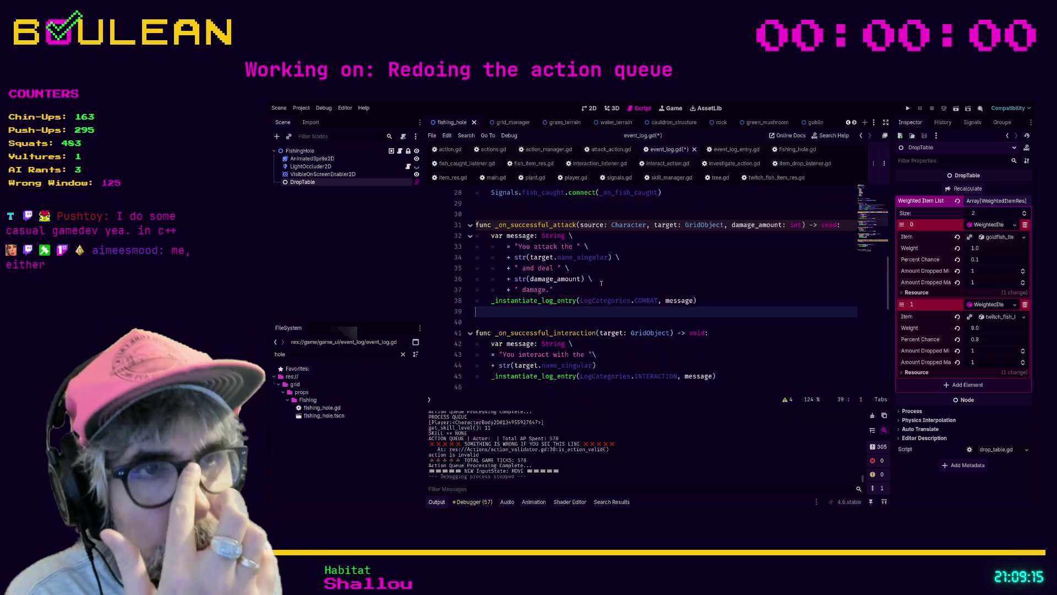
scroll(606, 292, down, 4)
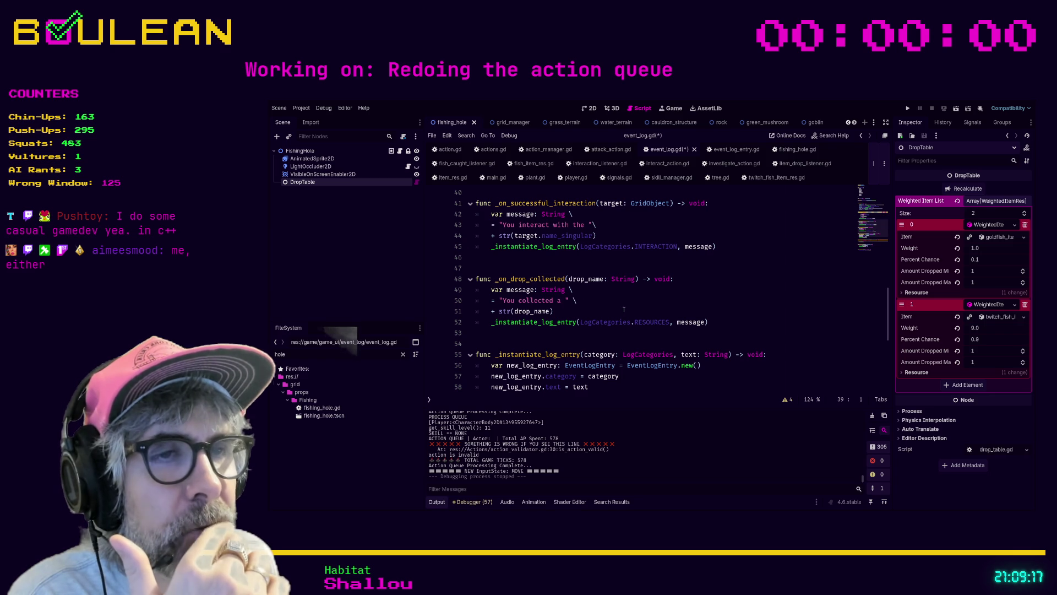
scroll(596, 329, down, 1)
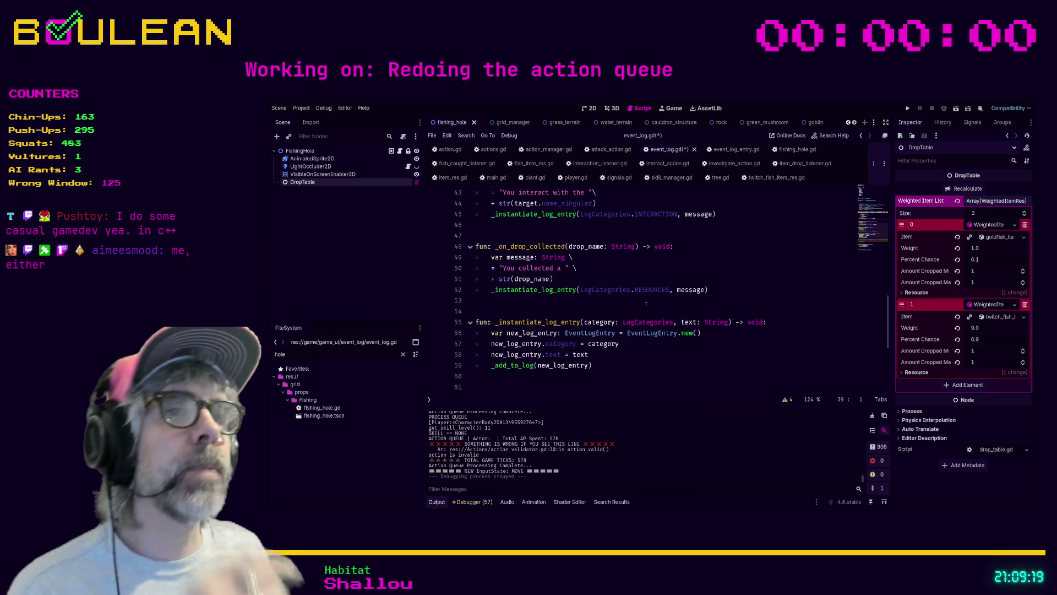
- Review _on_drop_collected and the signal connections, then bring up actions.gd's ActionTypes enum
click(599, 311)
scroll(573, 318, up, 2)
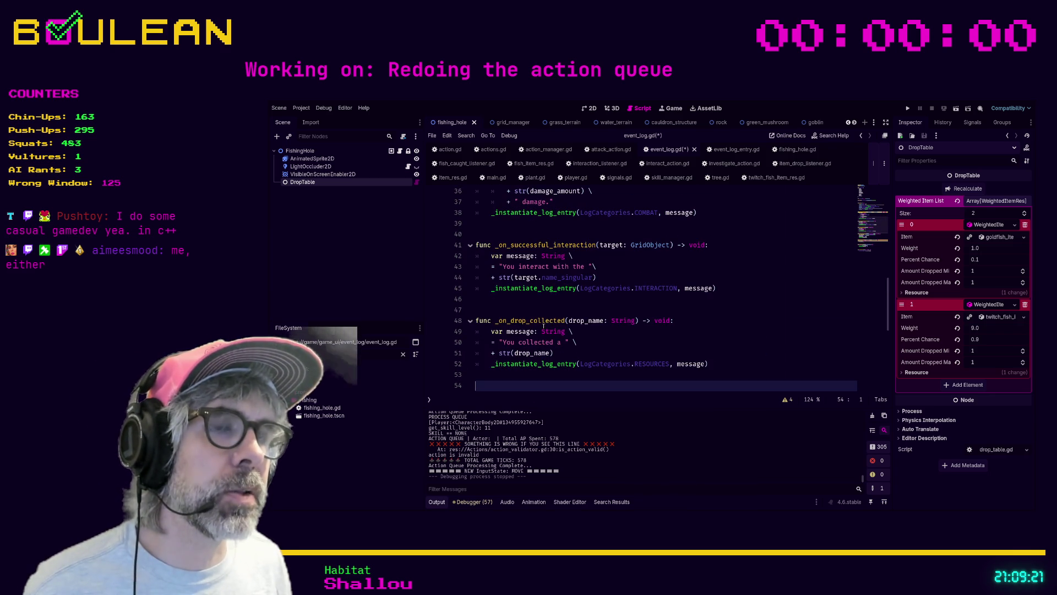
scroll(544, 322, up, 5)
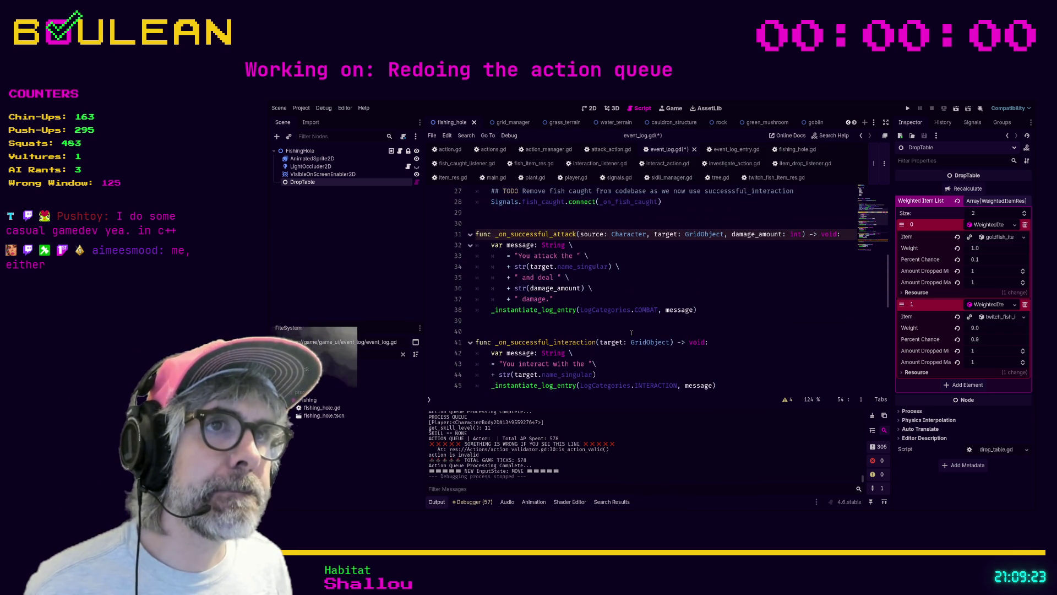
scroll(632, 332, up, 2)
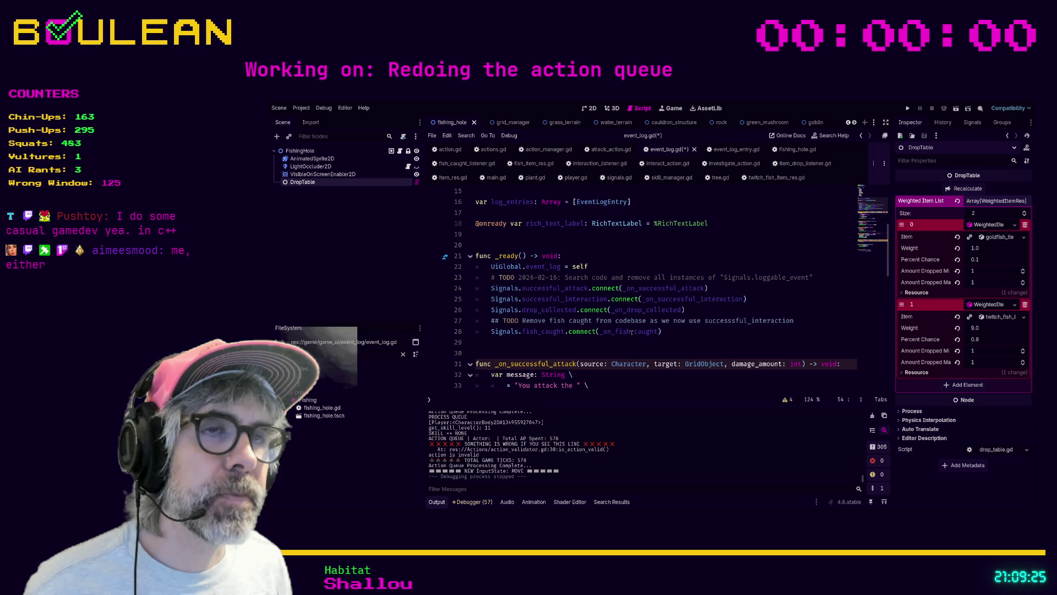
click(532, 348)
click(528, 353)
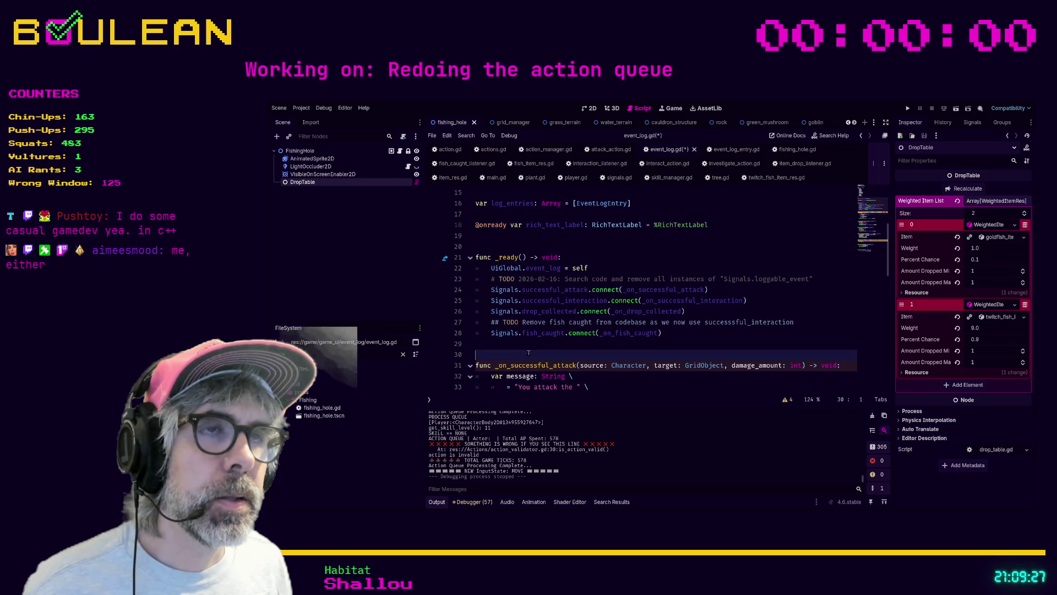
click(448, 151)
click(493, 149)
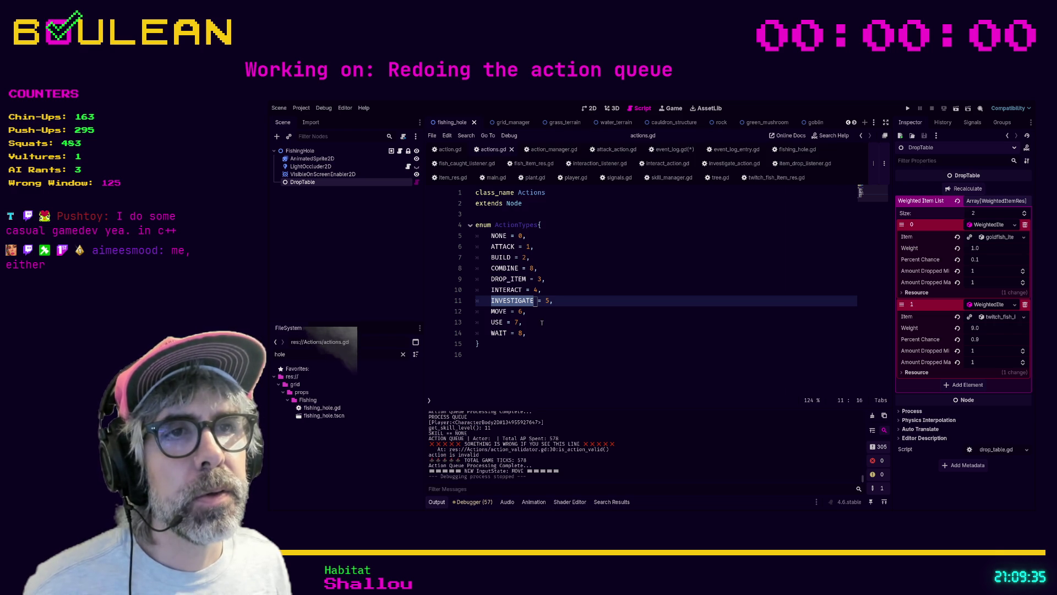
- Add a '## NEXT # 9' comment after WAIT = 8 in the ActionTypes enum
click(543, 334)
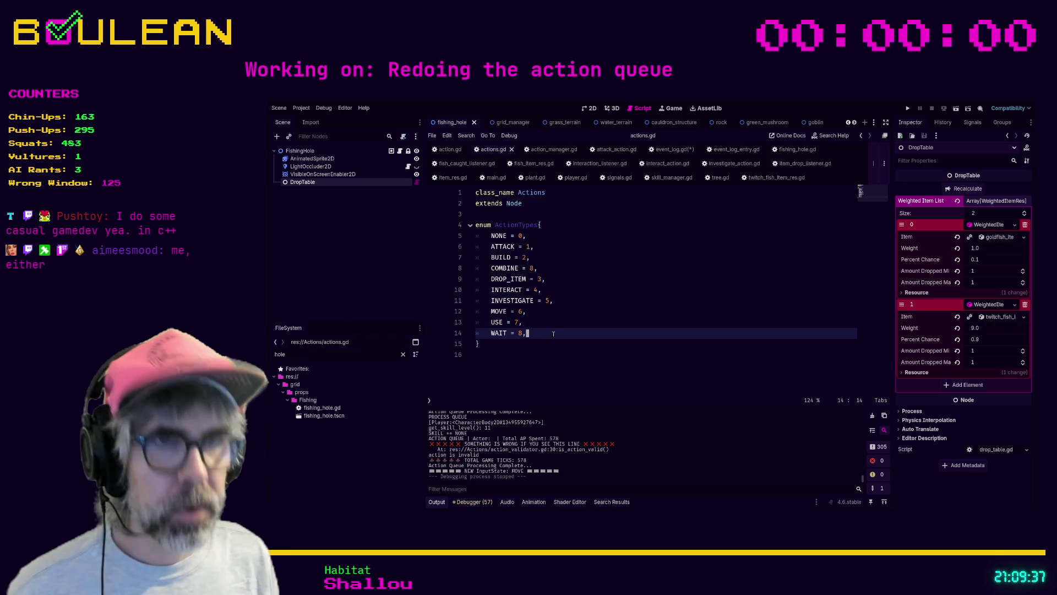
key(Return)
text(## NEXT )
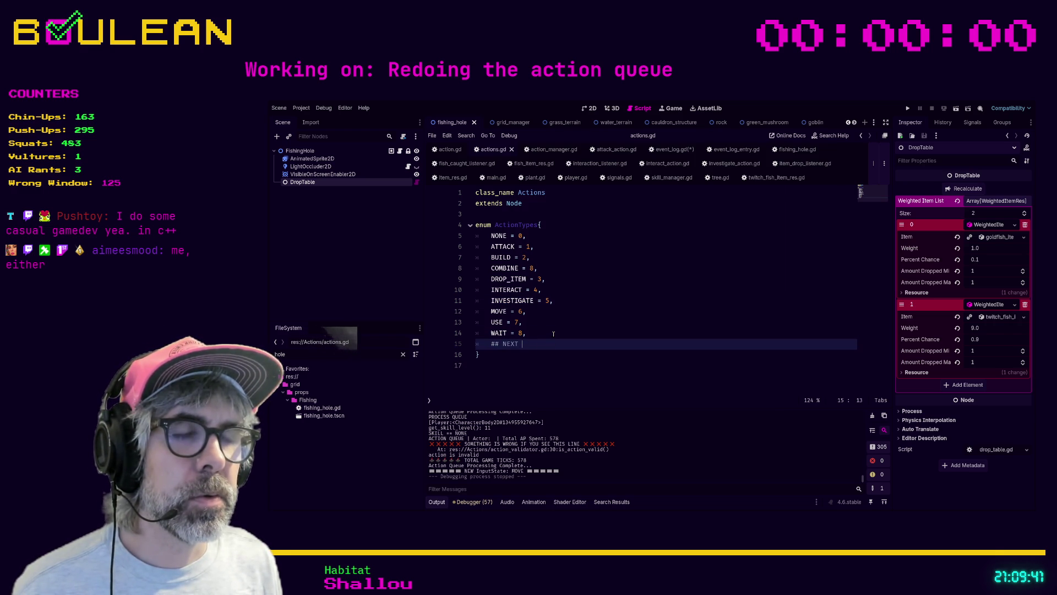
text(# )
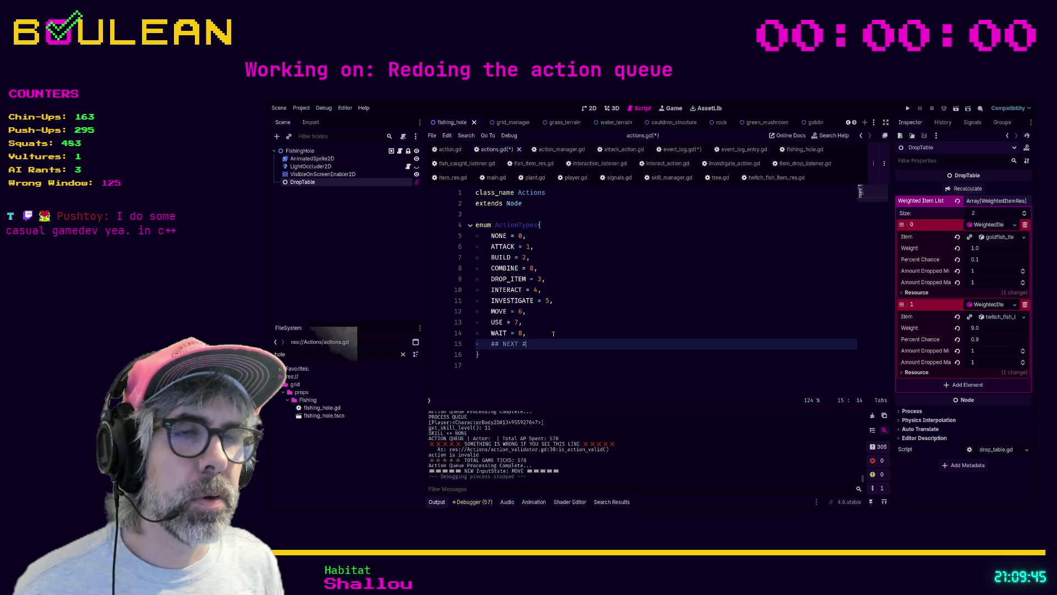
text(9)
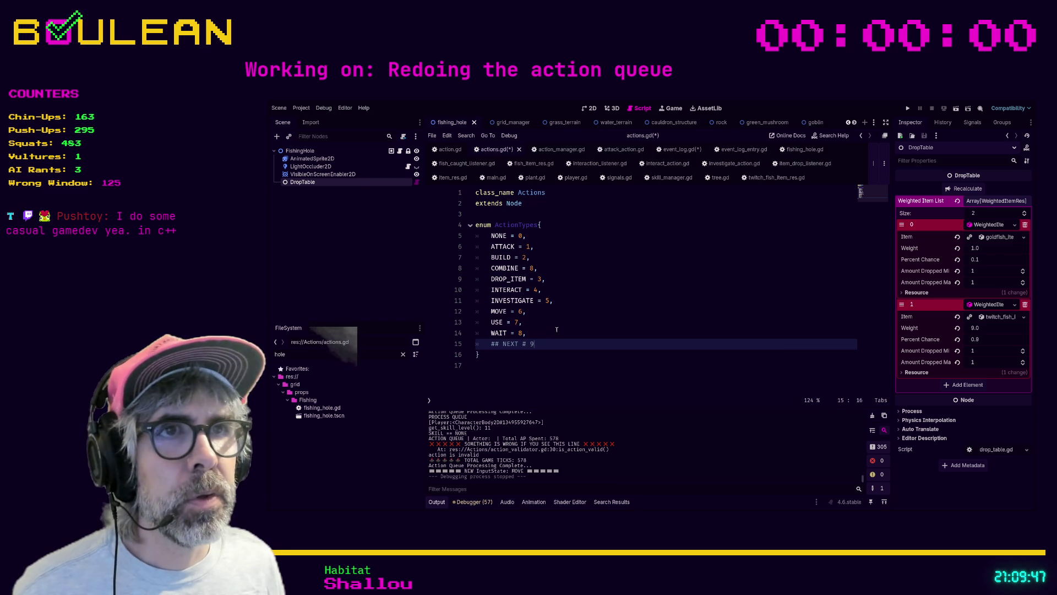
- Set COMBINE to 9 and insert 'COLLECT = 10,' above it
click(554, 256)
click(555, 270)
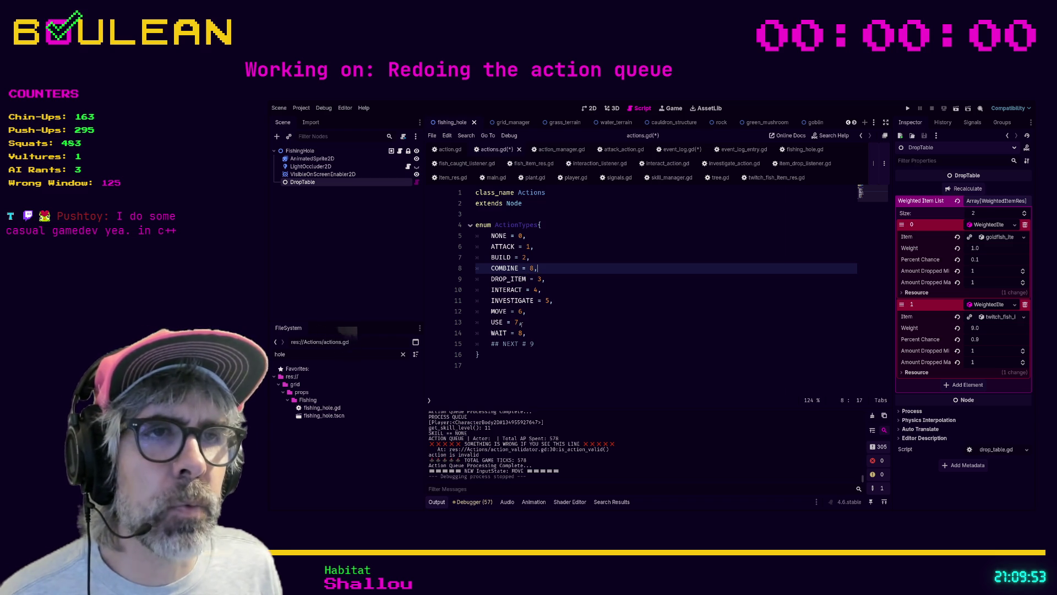
key(Left)
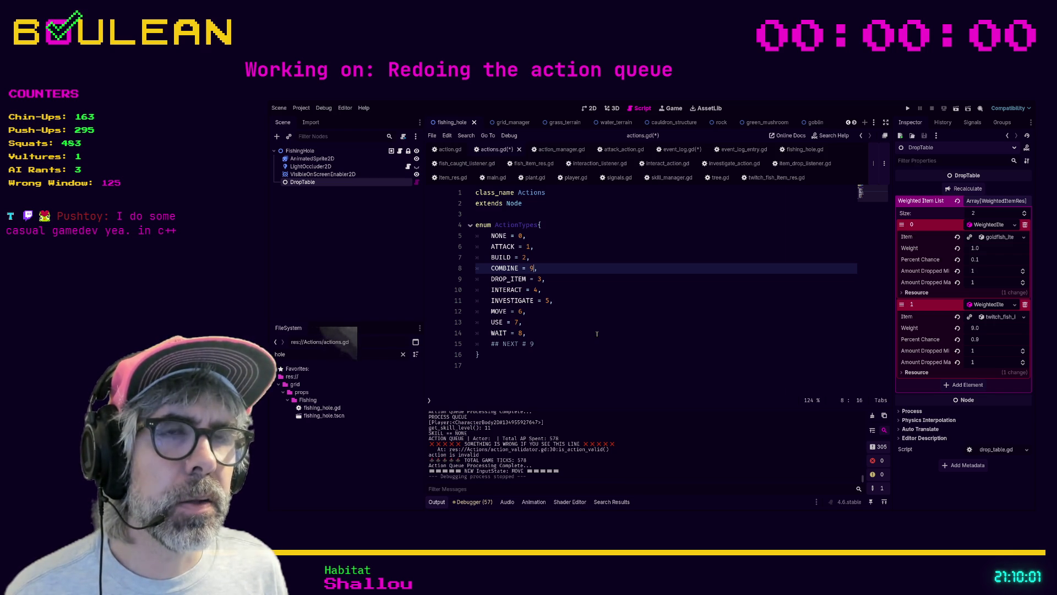
key(Home)
key(Return)
key(Up)
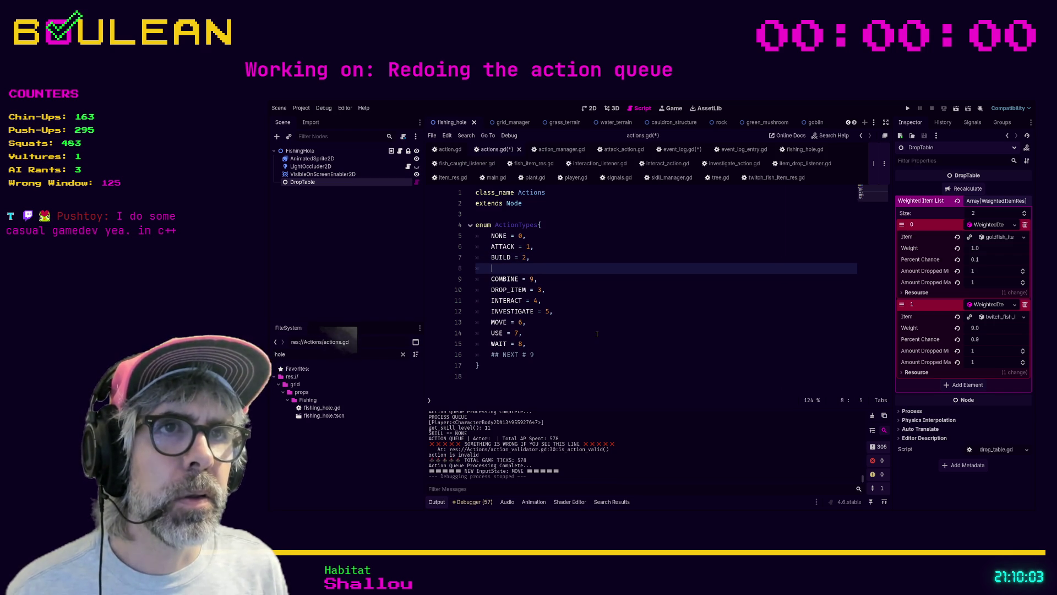
text(COLLECT = )
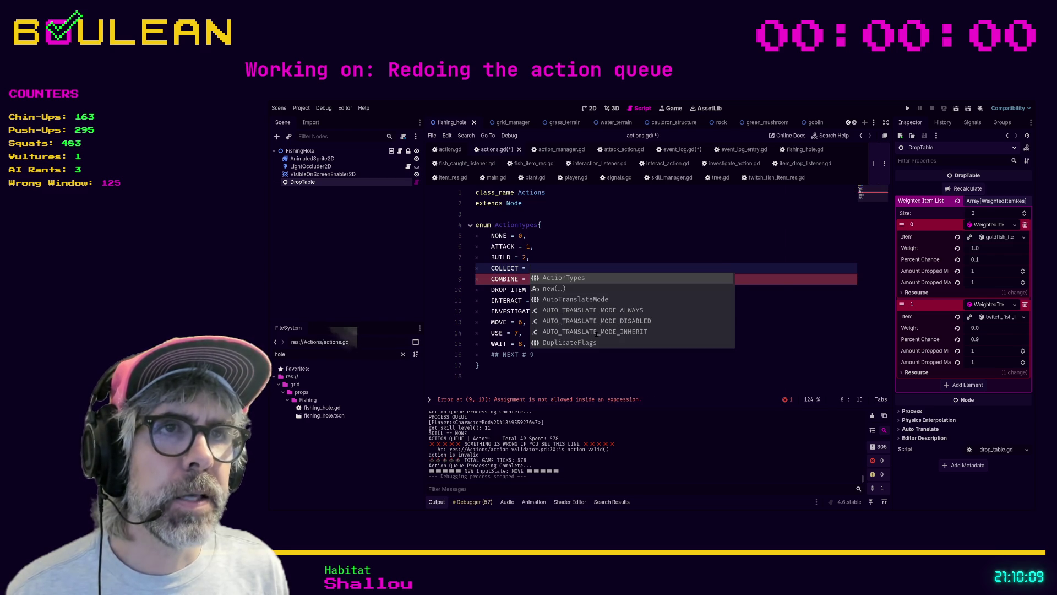
text(10,)
- Change the NEXT comment to 11 and save actions.gd
click(579, 344)
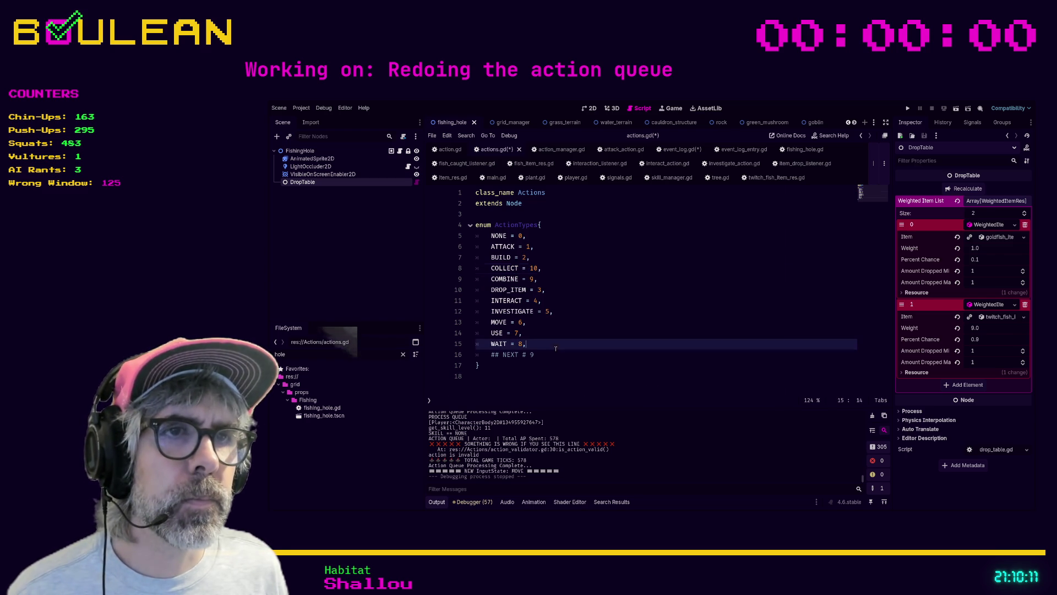
click(550, 354)
key(BackSpace)
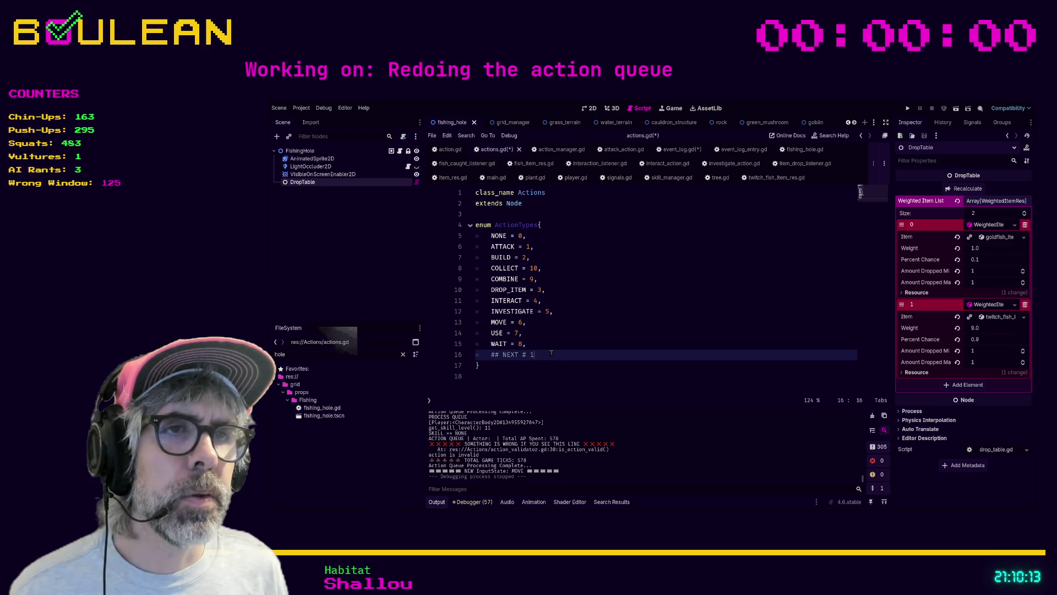
text(11)
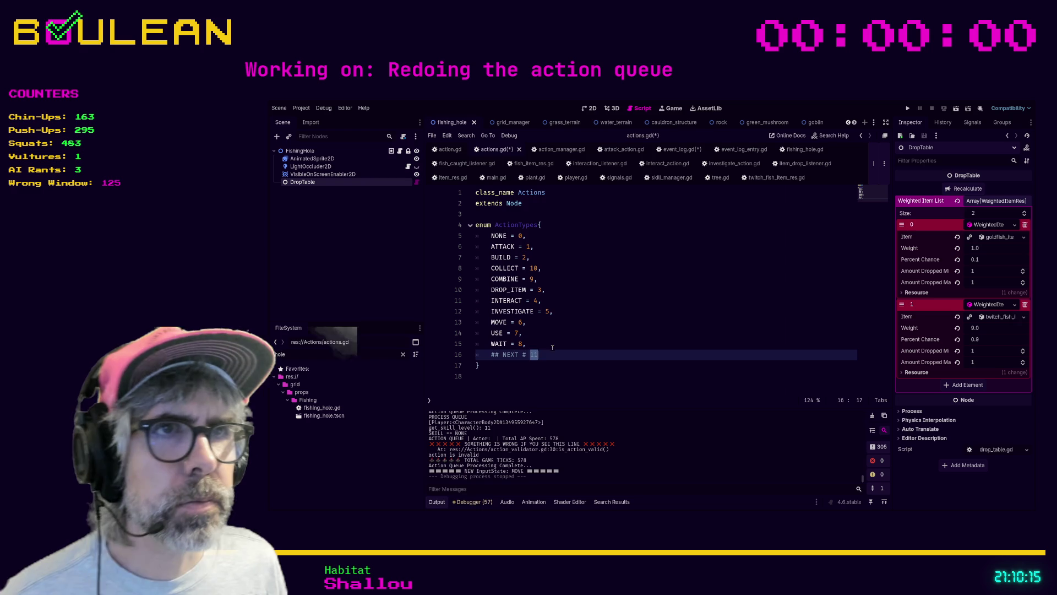
click(541, 343)
key(ctrl+s)
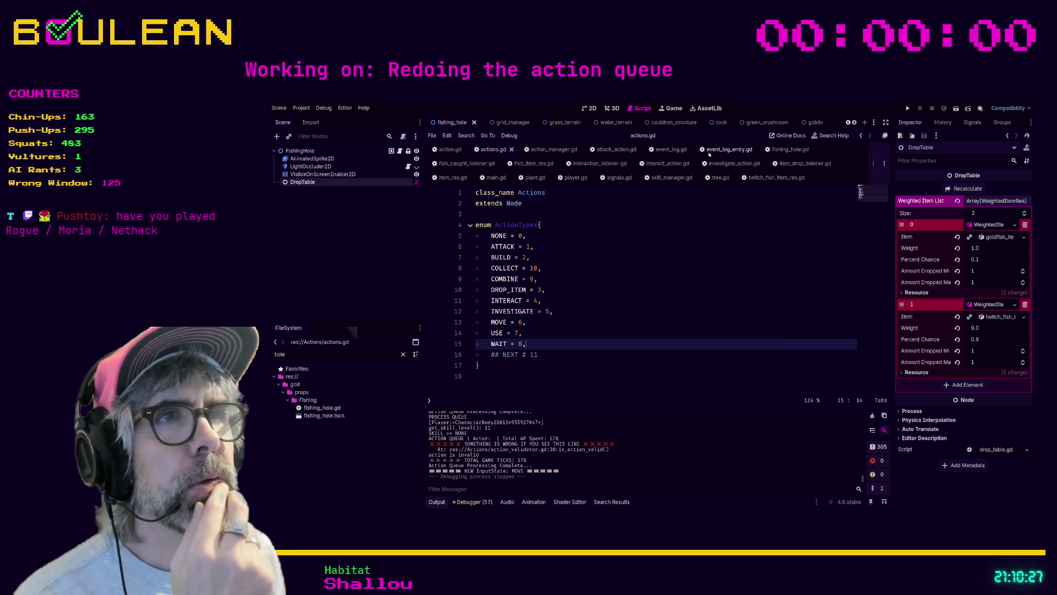
- Scroll event_log.gd to the _on_drop_collected handler logging 'You collected a' plus the drop name
click(666, 149)
scroll(585, 263, down, 5)
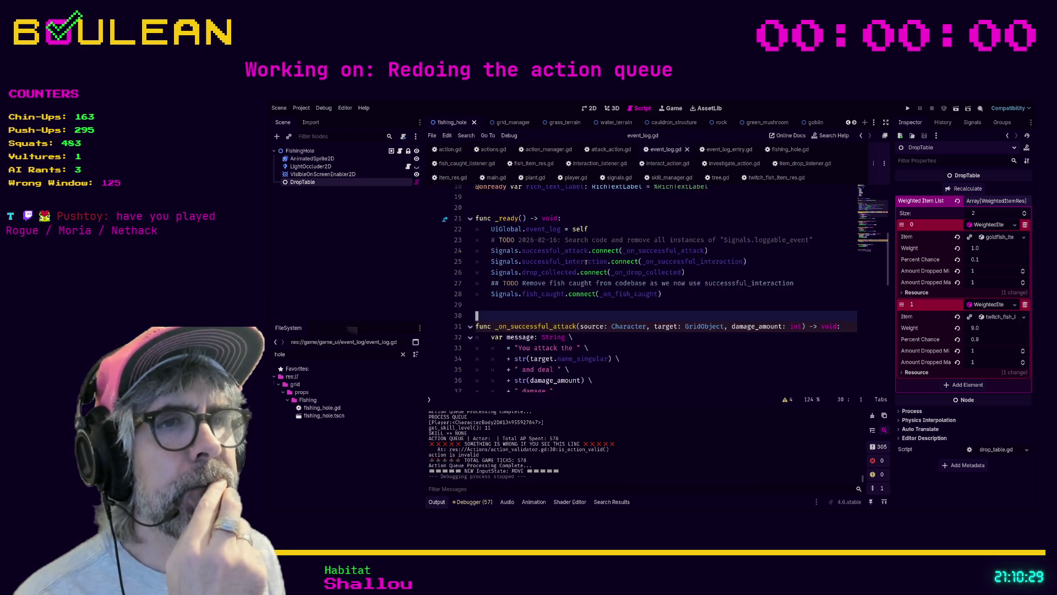
scroll(584, 262, down, 1)
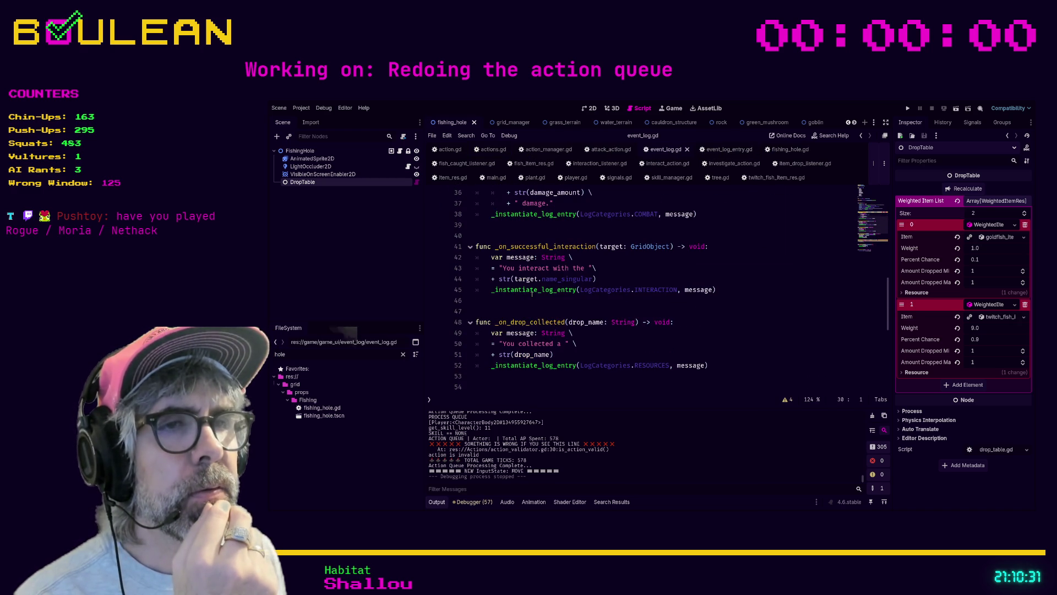
scroll(518, 243, up, 3)
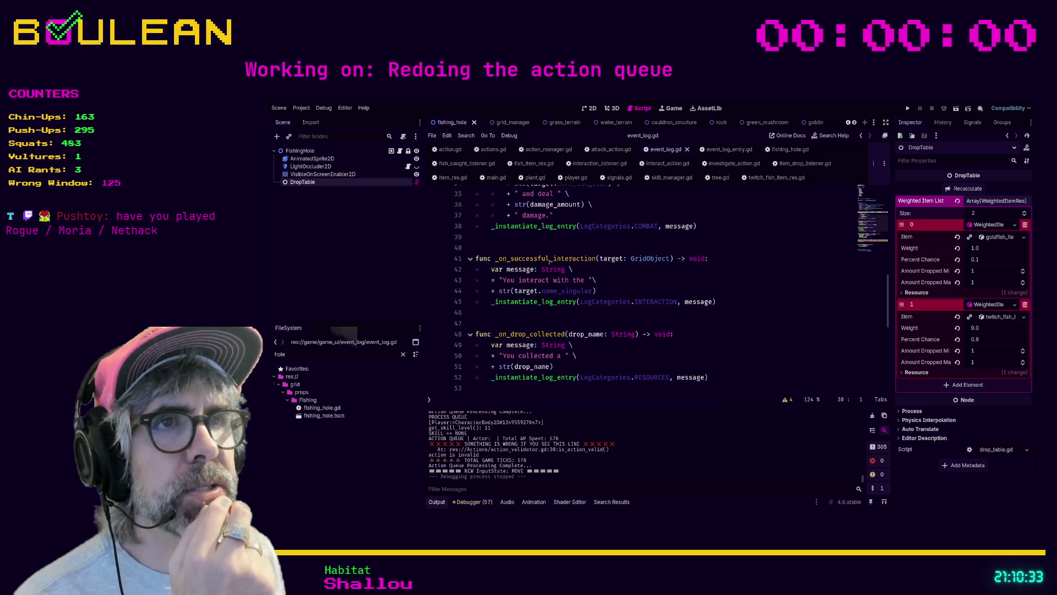
scroll(535, 314, down, 2)
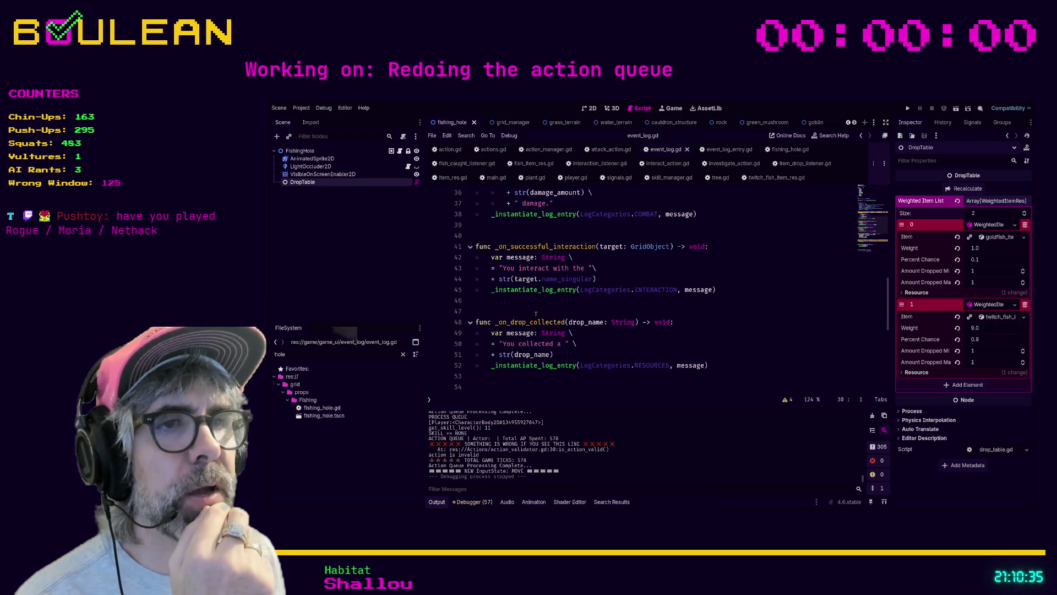
click(511, 322)
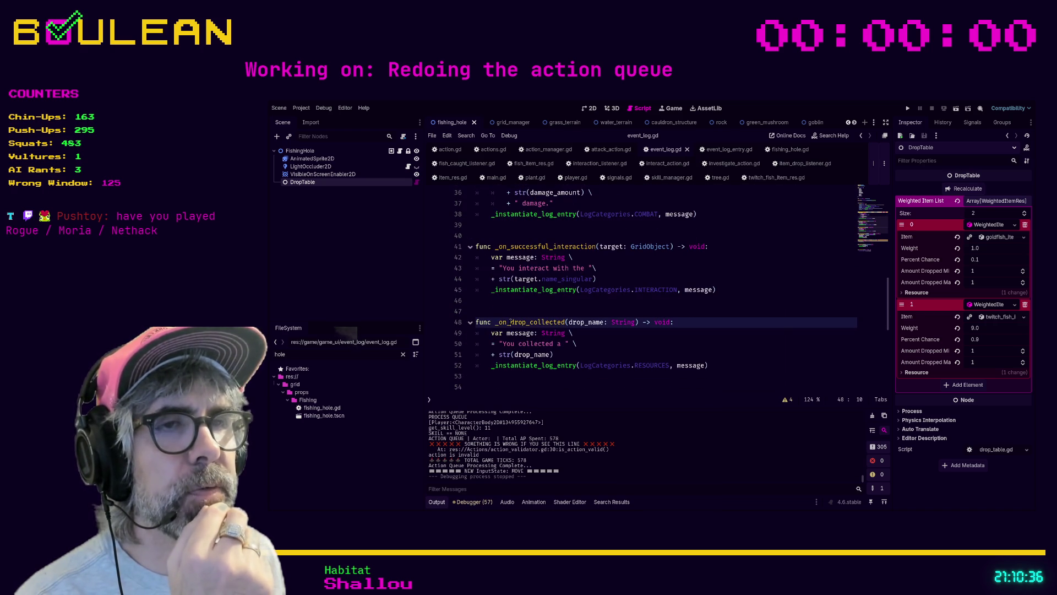
click(566, 322)
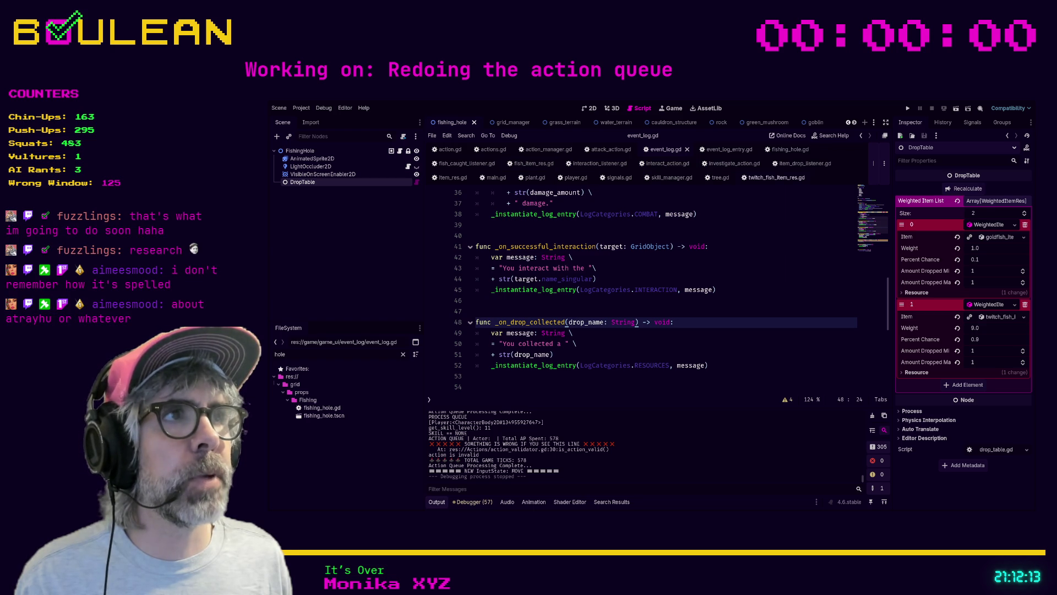
- Search twitch_fish_item_res.gd's name list for a chatter's name, found at line 303
click(759, 177)
click(669, 258)
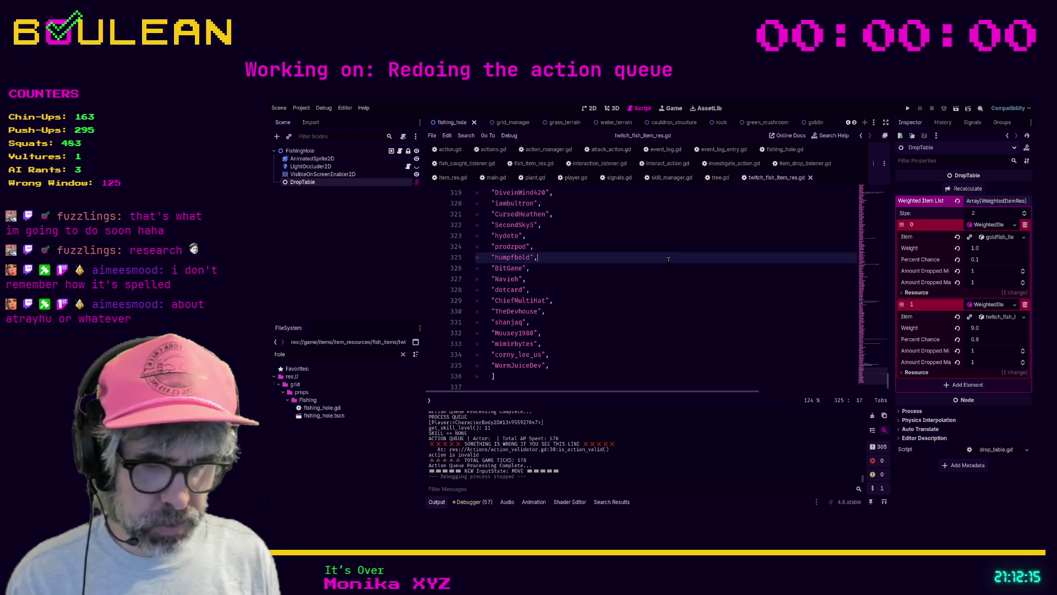
key(ctrl+f)
text(atrey)
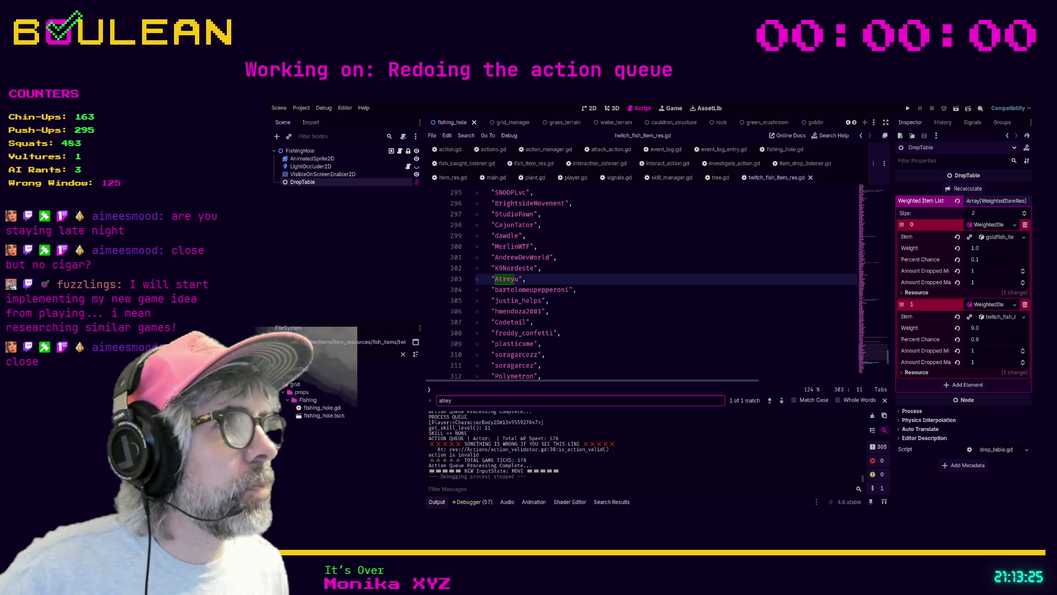
- Move through entries in the twitch_fish_item_res.gd chatter name list below the search match
click(680, 322)
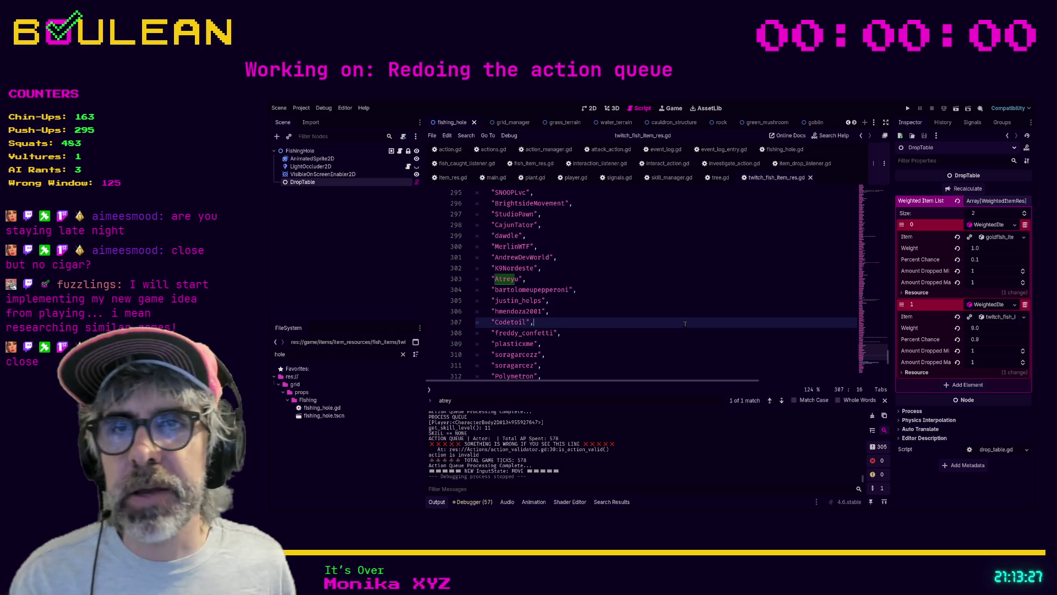
click(680, 269)
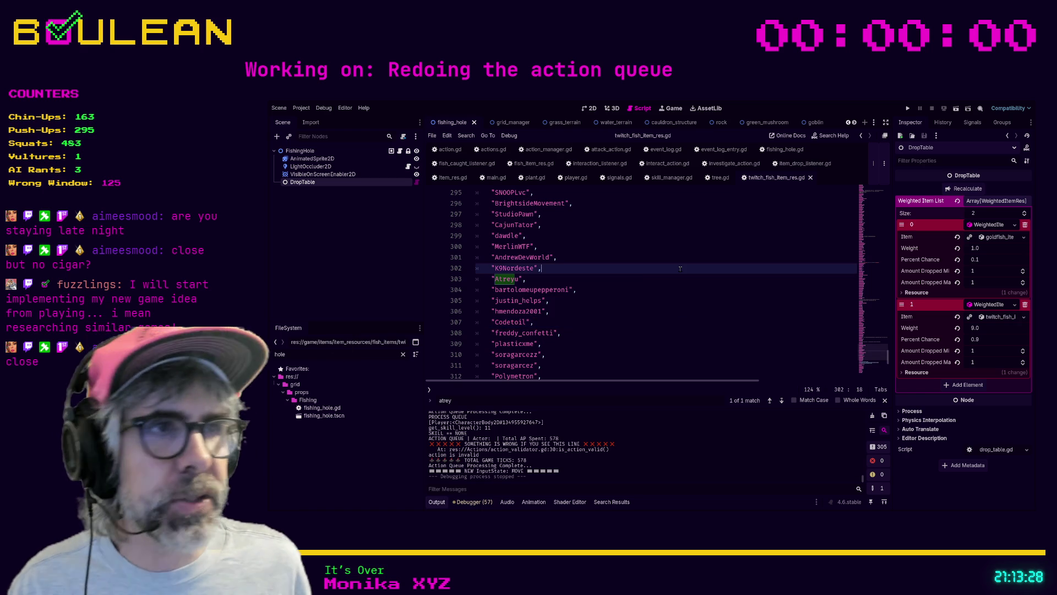
click(616, 296)
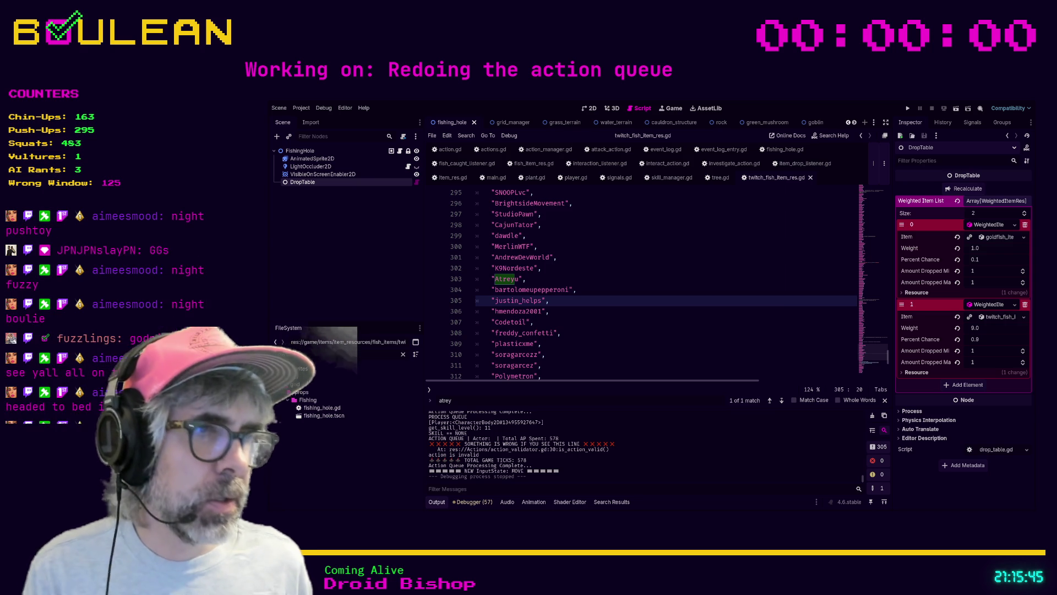
- Run the project with F5 from line 310 of the script to test the changes
click(544, 354)
key(F5)
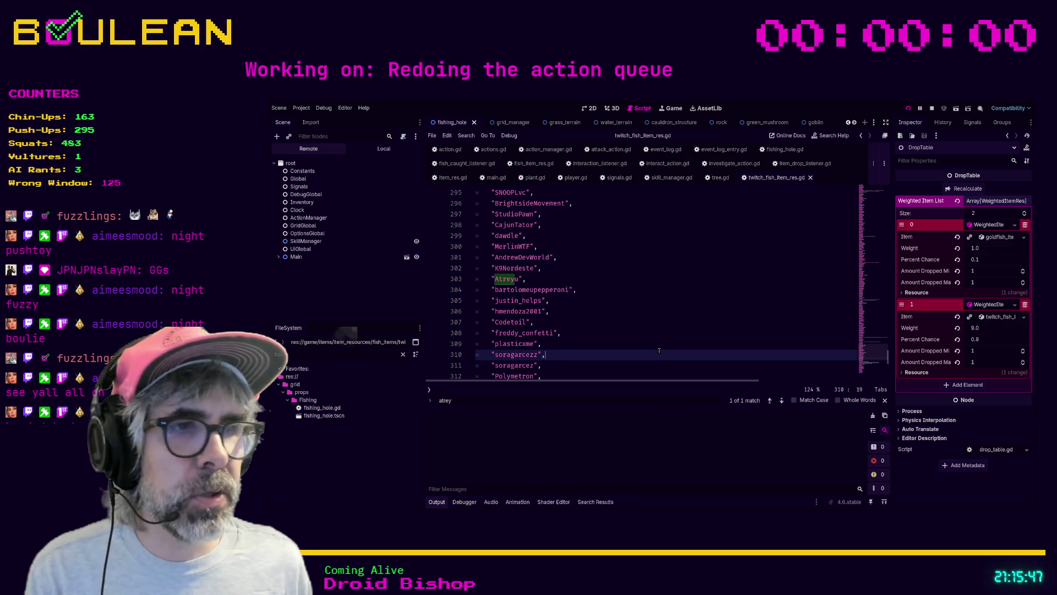